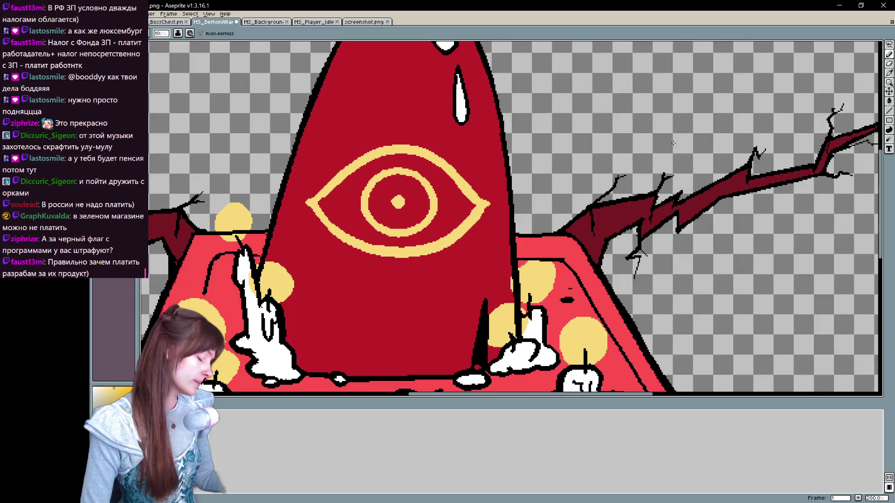
# Step: Draw yellow lash strokes above the eye, redrawing the upper-left lash after an undo
pyautogui.scroll(2, 373, 210)
pyautogui.moveTo(299, 214); pyautogui.dragTo(321, 232)
pyautogui.moveTo(323, 181); pyautogui.dragTo(343, 210)
pyautogui.moveTo(368, 160); pyautogui.dragTo(376, 192)
pyautogui.moveTo(423, 162)
pyautogui.mouseDown()
pyautogui.moveTo(417, 192)
pyautogui.moveTo(447, 212)
pyautogui.mouseUp()
pyautogui.hotkey('ctrl', 'z')
pyautogui.hotkey('ctrl', 'z')
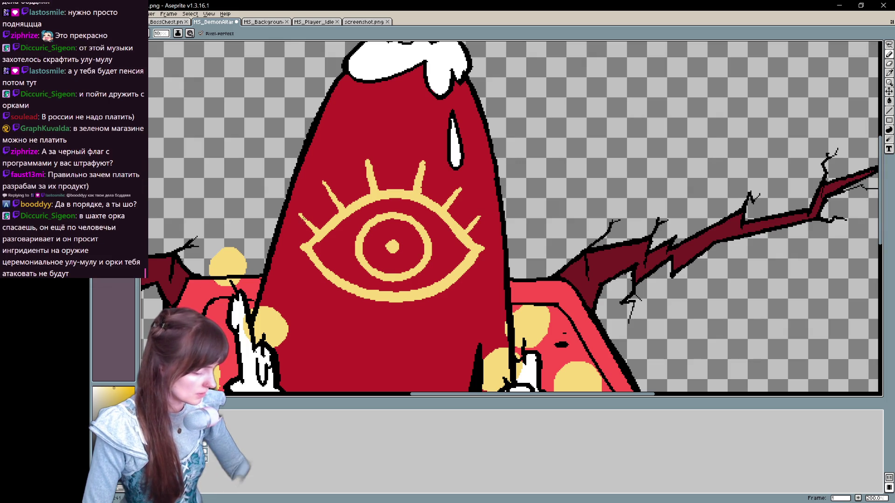
pyautogui.moveTo(323, 183); pyautogui.dragTo(346, 205)
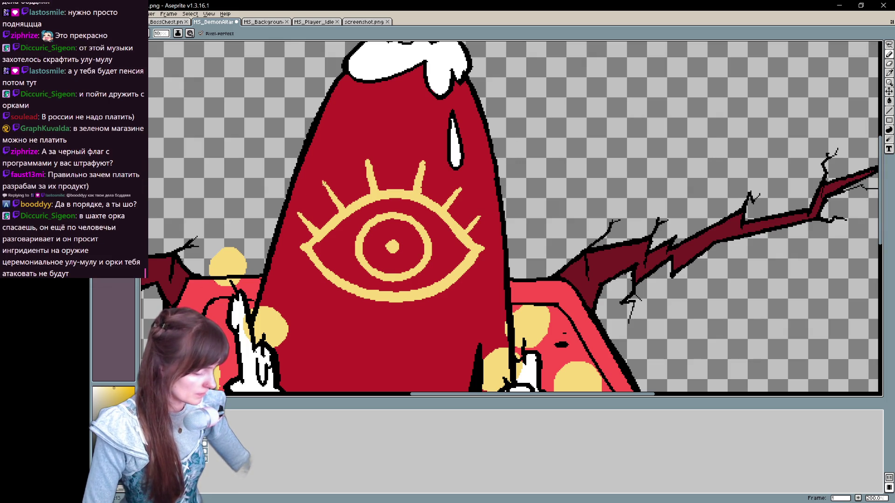
pyautogui.moveTo(589, 204); pyautogui.dragTo(639, 128)
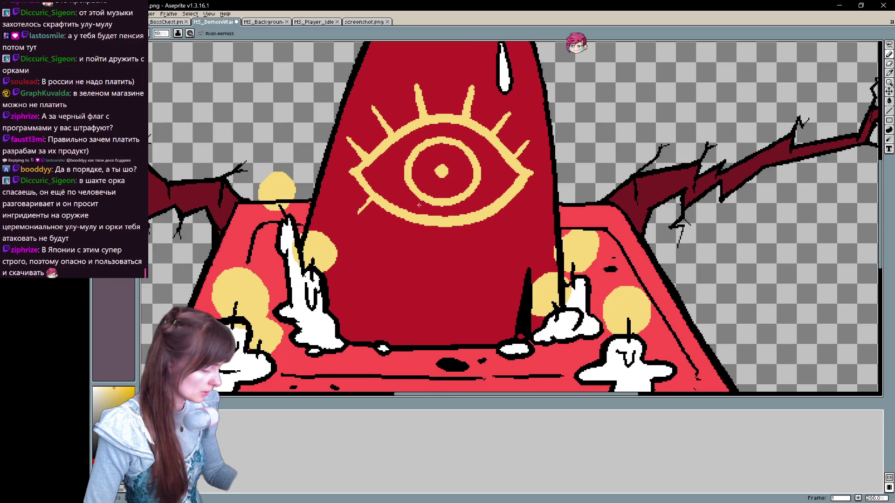
# Step: Add short yellow lash strokes below the eye
pyautogui.moveTo(394, 233); pyautogui.dragTo(399, 216)
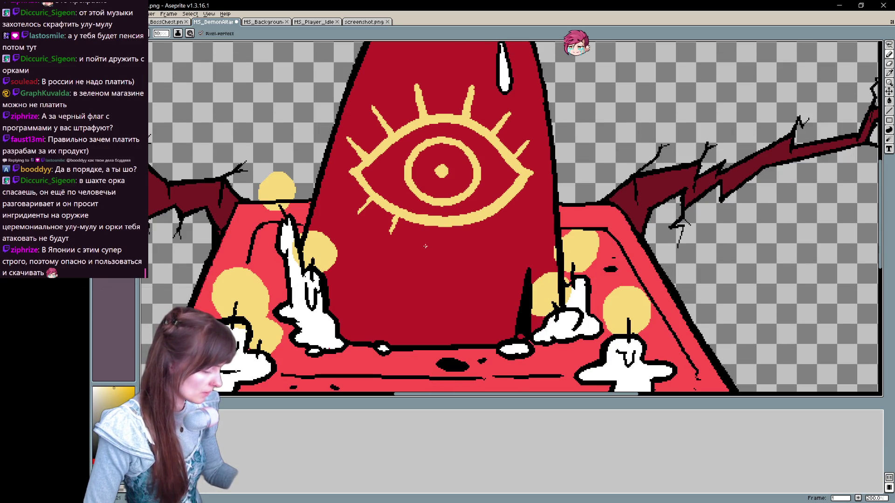
pyautogui.moveTo(426, 250); pyautogui.dragTo(427, 228)
pyautogui.moveTo(478, 245)
pyautogui.mouseDown()
pyautogui.moveTo(472, 222)
pyautogui.moveTo(503, 208)
pyautogui.mouseUp()
pyautogui.scroll(3, 529, 201)
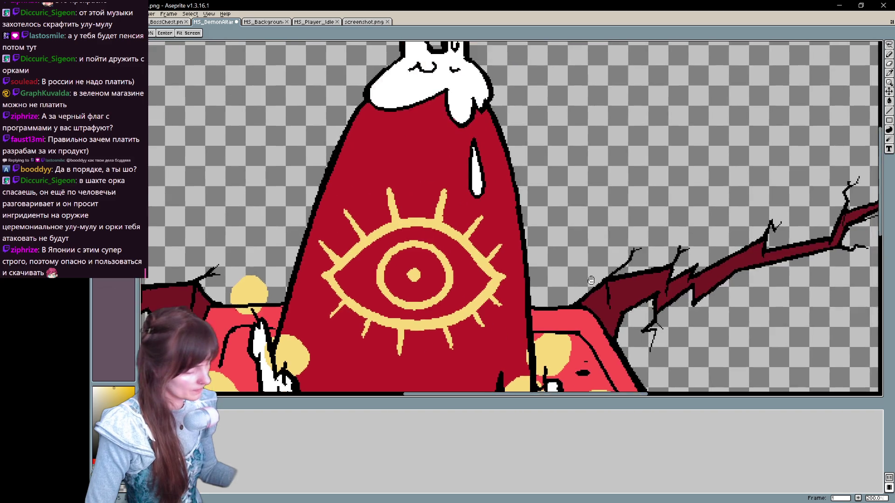
pyautogui.scroll(-3, 529, 202)
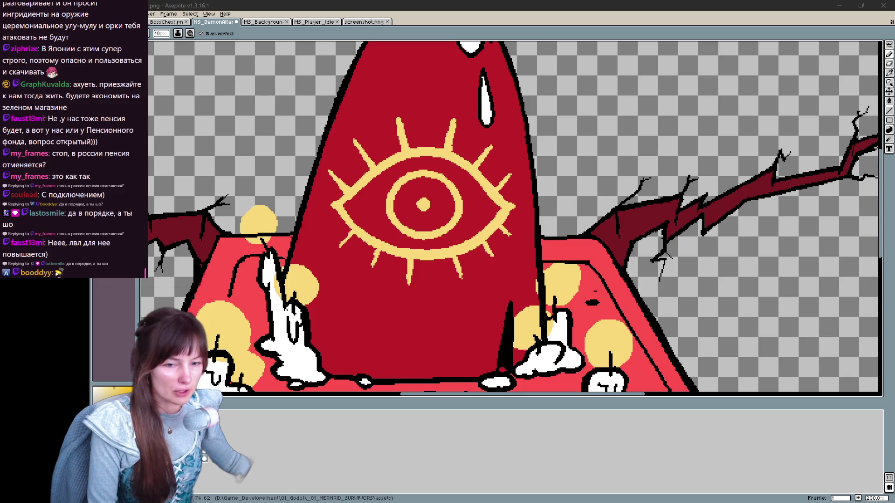
# Step: Undo the stray yellow loop beside the eye and pick red from the artwork
pyautogui.moveTo(558, 139); pyautogui.dragTo(573, 237)
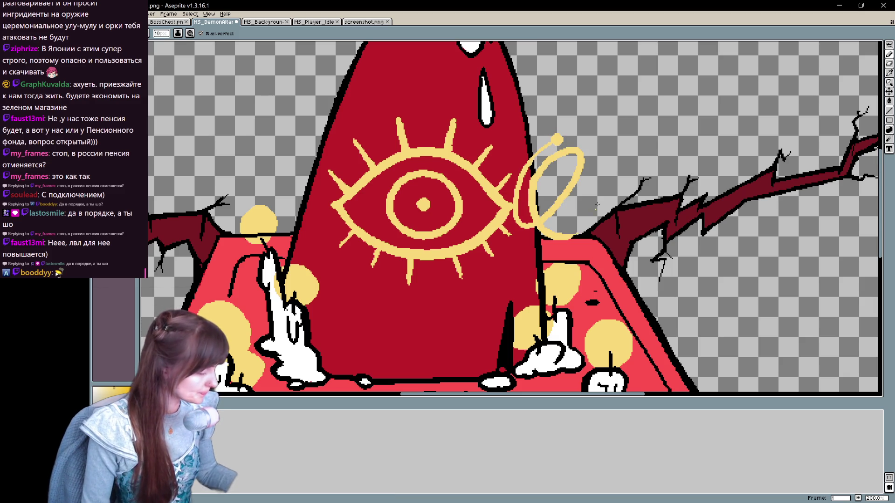
pyautogui.hotkey('ctrl', 'z')
pyautogui.keyDown('alt'); pyautogui.click(555, 250); pyautogui.keyUp('alt')
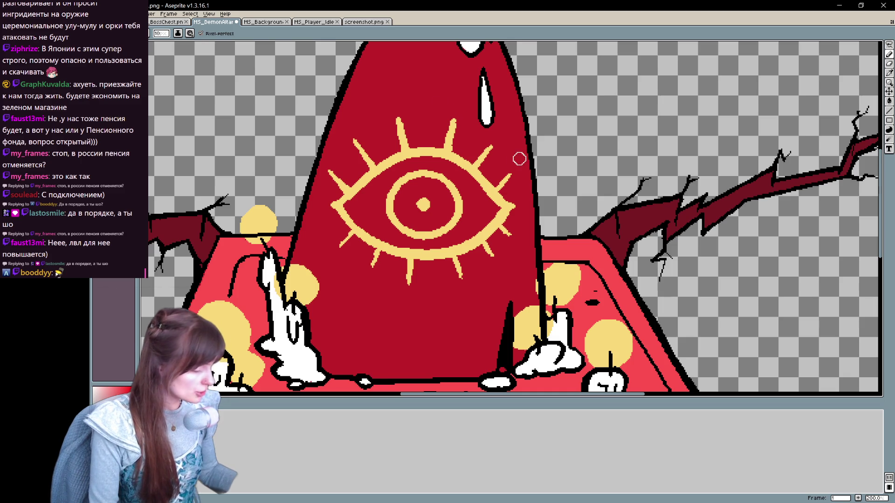
pyautogui.keyDown('alt'); pyautogui.click(639, 219); pyautogui.keyUp('alt')
# Step: Zoom out and centre the view on the whole cone and top candle
pyautogui.moveTo(638, 219)
pyautogui.mouseDown()
pyautogui.moveTo(625, 270)
pyautogui.moveTo(634, 350)
pyautogui.moveTo(669, 77)
pyautogui.mouseUp()
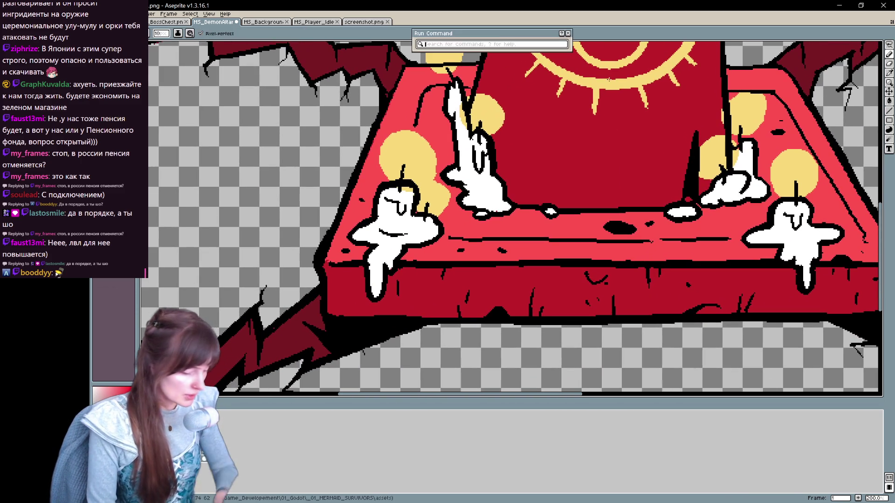
pyautogui.hotkey('ctrl', 'space')
pyautogui.press('Escape')
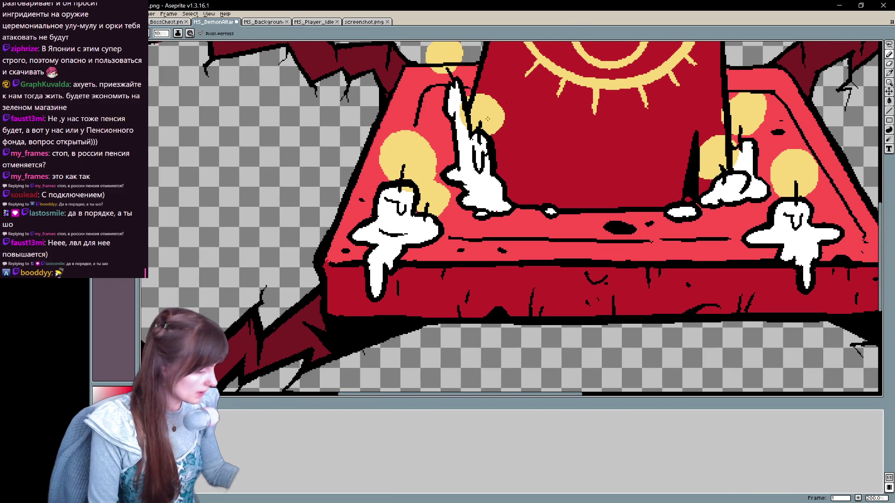
pyautogui.press('-')
pyautogui.moveTo(400, 159)
pyautogui.mouseDown()
pyautogui.moveTo(373, 280)
pyautogui.moveTo(388, 240)
pyautogui.moveTo(387, 256)
pyautogui.moveTo(368, 291)
pyautogui.mouseUp()
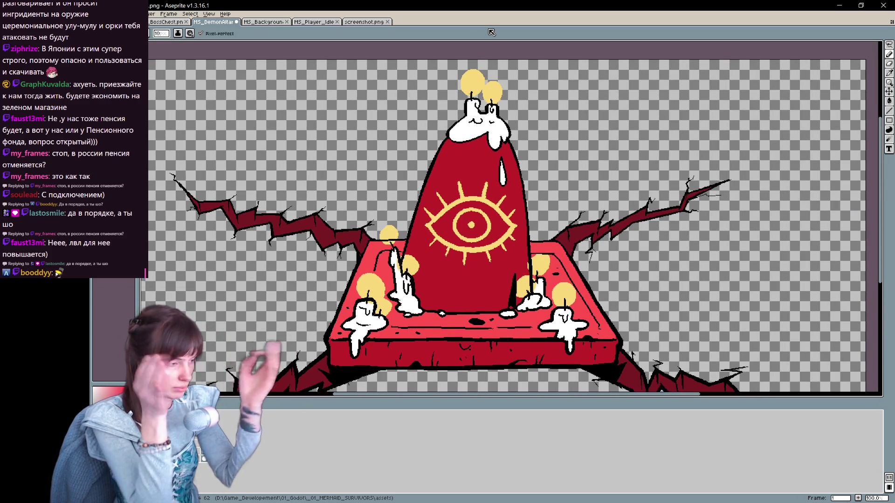
pyautogui.moveTo(506, 252); pyautogui.dragTo(448, 267)
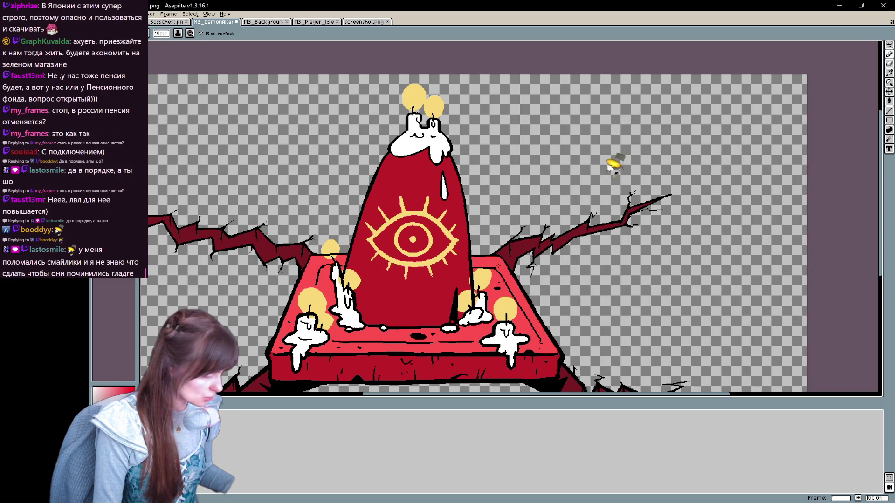
# Step: Lasso the two flames on the top candle and add a new layer
pyautogui.press('q')
pyautogui.moveTo(434, 101)
pyautogui.mouseDown()
pyautogui.moveTo(394, 90)
pyautogui.moveTo(419, 114)
pyautogui.moveTo(450, 117)
pyautogui.moveTo(434, 93)
pyautogui.mouseUp()
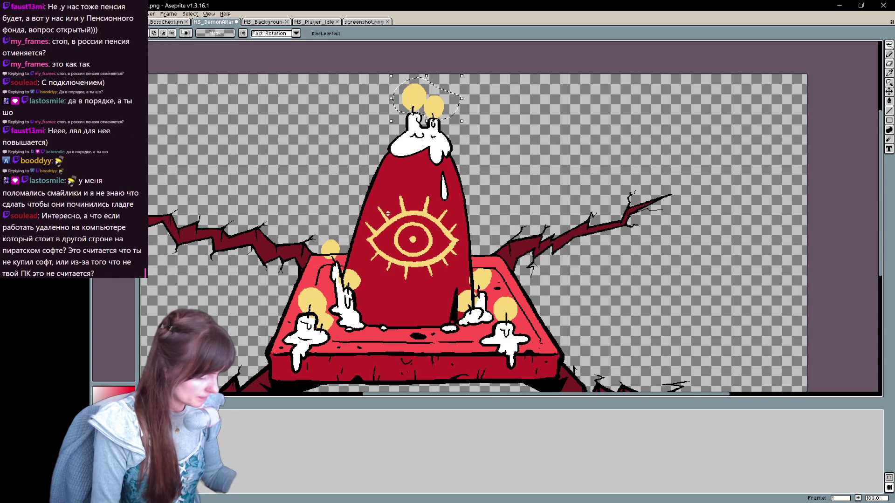
pyautogui.rightClick(189, 422)
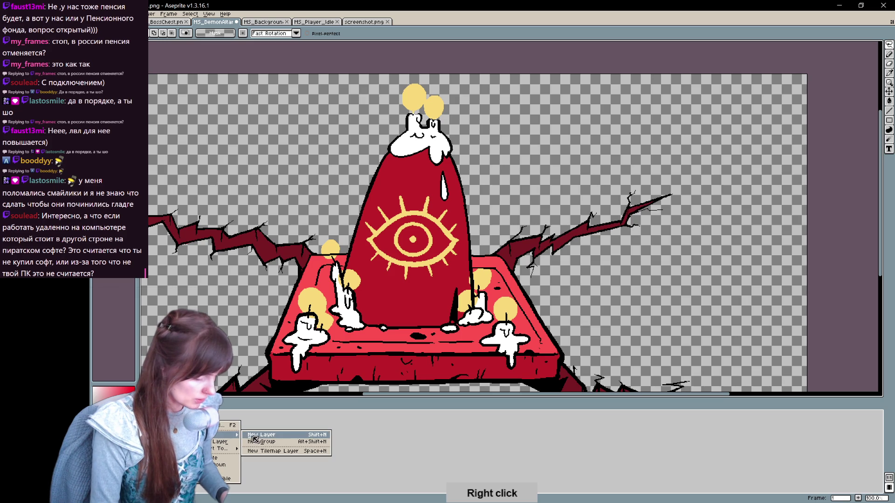
pyautogui.click(279, 453)
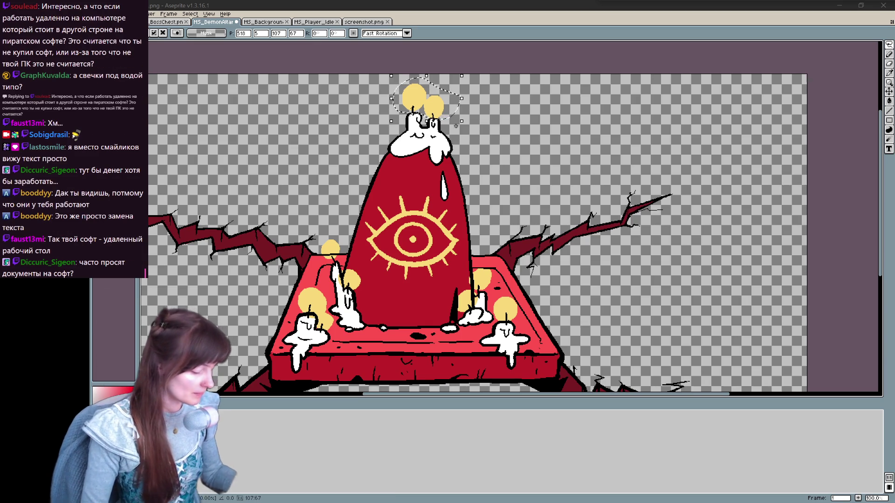
# Step: Test-delete the reselected top candle flames, then restore them with undo
pyautogui.hotkey('alt', 'Tab')
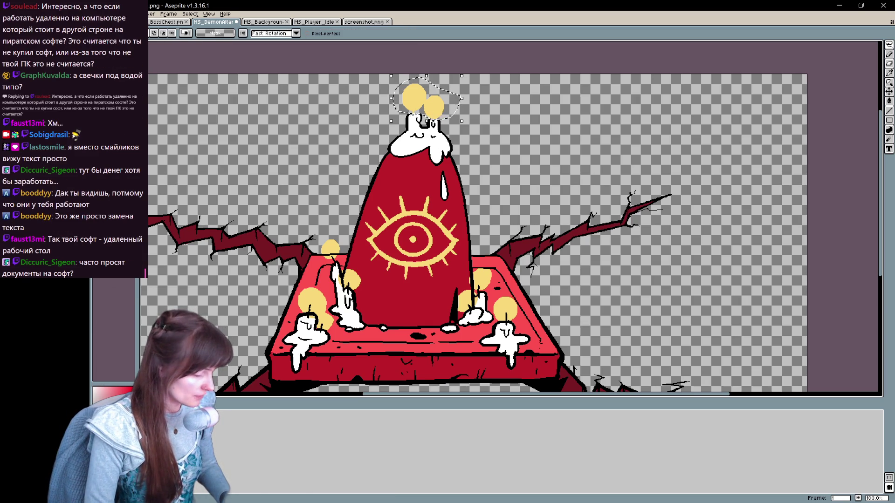
pyautogui.hotkey('ctrl', 'd')
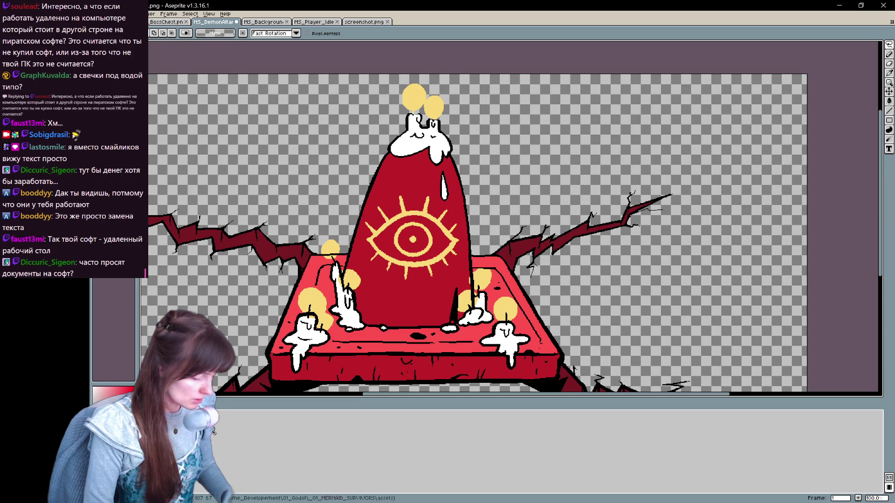
pyautogui.hotkey('ctrl', 'shift', 'd')
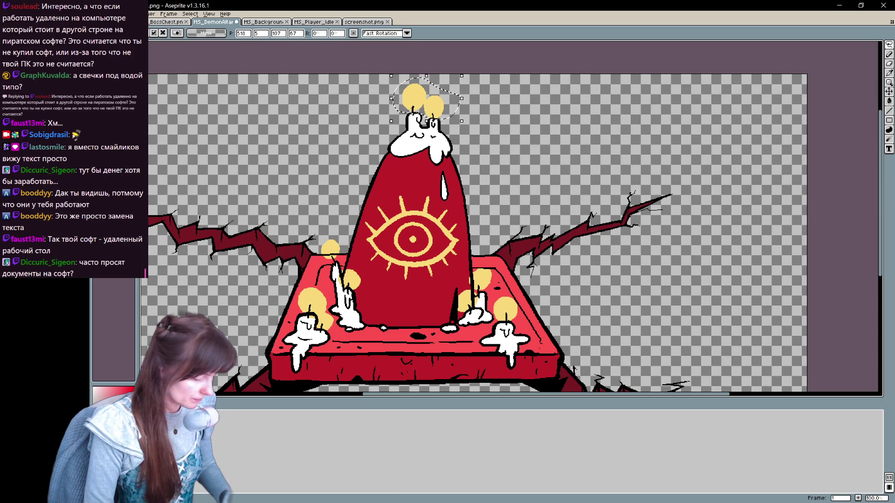
pyautogui.press('Delete')
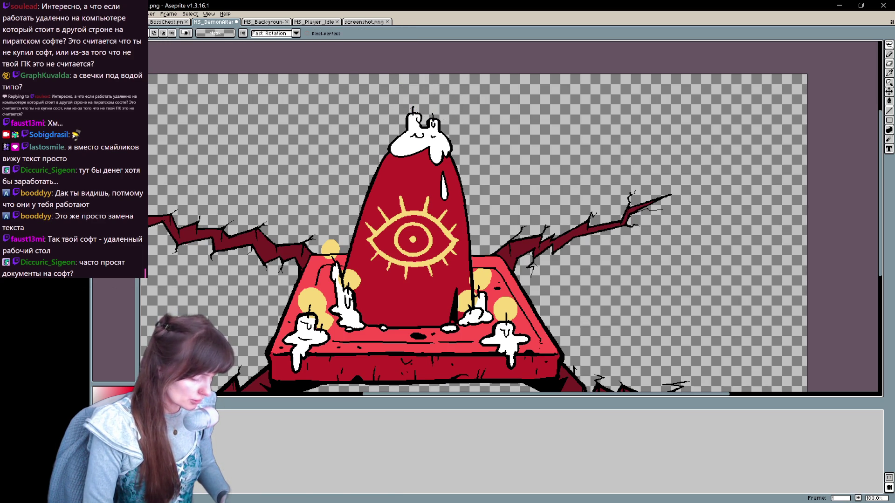
pyautogui.hotkey('ctrl', 'z')
pyautogui.moveTo(455, 315); pyautogui.dragTo(422, 291)
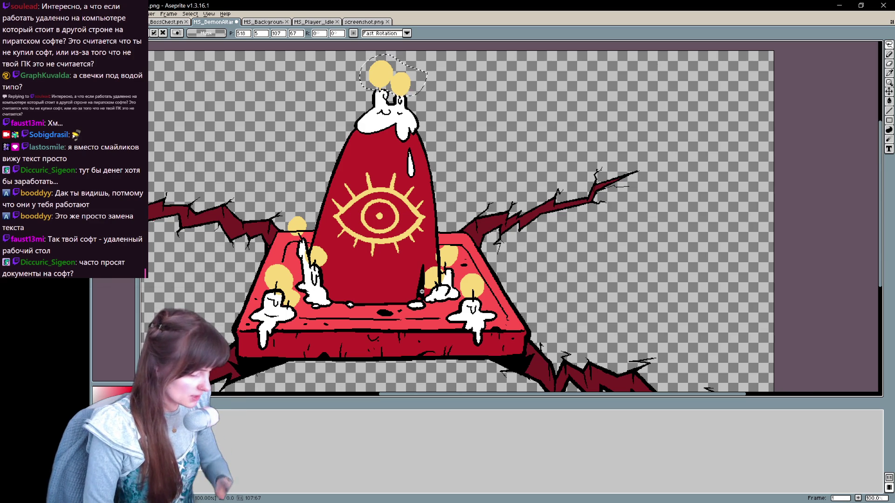
pyautogui.scroll(1, 422, 292)
pyautogui.moveTo(421, 291)
pyautogui.mouseDown()
pyautogui.moveTo(382, 299)
pyautogui.moveTo(512, 322)
pyautogui.moveTo(533, 350)
pyautogui.mouseUp()
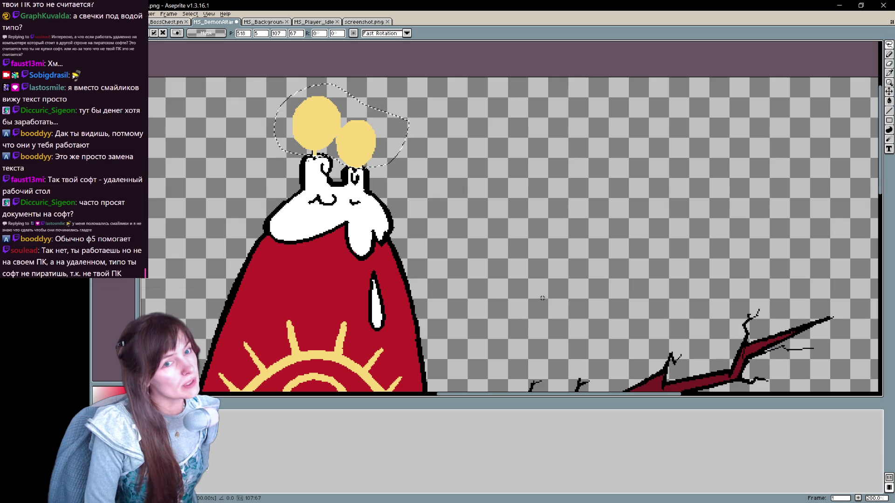
pyautogui.scroll(-10, 543, 298)
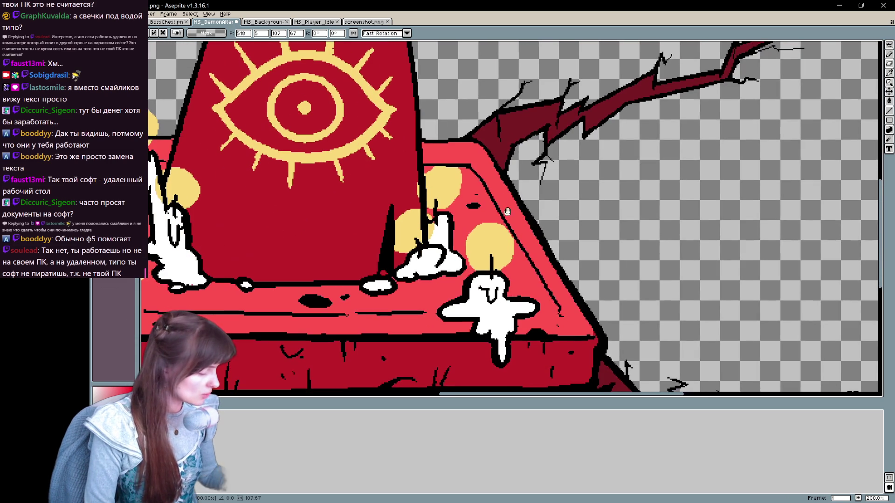
pyautogui.scroll(1, 487, 225)
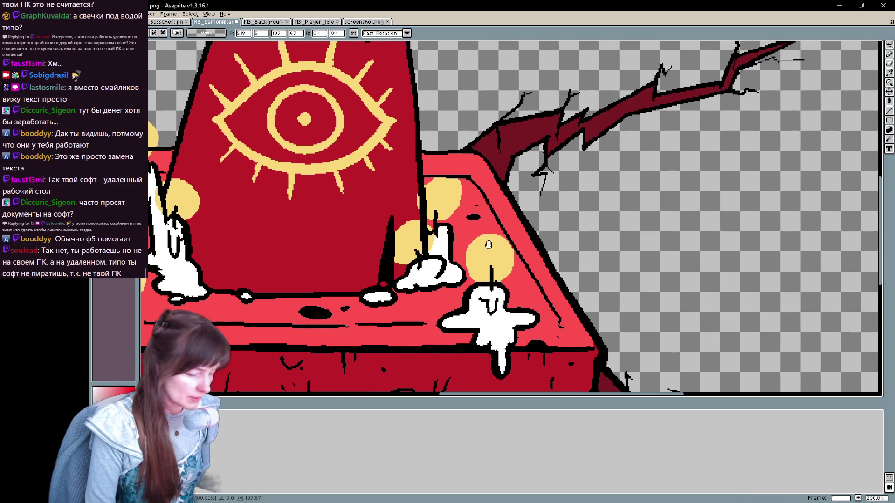
# Step: Select all six candle glows around the altar with the Magic Wand
pyautogui.click(889, 45)
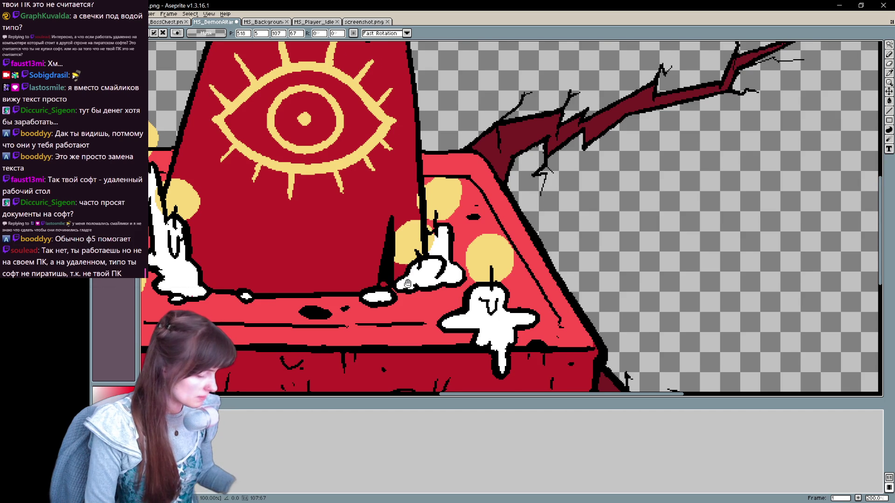
pyautogui.moveTo(408, 283); pyautogui.dragTo(418, 293)
pyautogui.press('w')
pyautogui.click(450, 205)
pyautogui.keyDown('shift'); pyautogui.click(416, 252); pyautogui.keyUp('shift')
pyautogui.keyDown('shift'); pyautogui.click(498, 268); pyautogui.keyUp('shift')
pyautogui.moveTo(498, 268); pyautogui.dragTo(697, 274)
pyautogui.keyDown('shift'); pyautogui.click(392, 216); pyautogui.keyUp('shift')
pyautogui.keyDown('shift'); pyautogui.click(350, 151); pyautogui.keyUp('shift')
pyautogui.keyDown('shift'); pyautogui.click(313, 255); pyautogui.keyUp('shift')
# Step: Delete the candle glows, leaving transparent round holes in the altar top
pyautogui.press('Delete')
pyautogui.moveTo(512, 298); pyautogui.dragTo(433, 275)
pyautogui.hotkey('ctrl', 'z')
pyautogui.moveTo(540, 243); pyautogui.dragTo(576, 274)
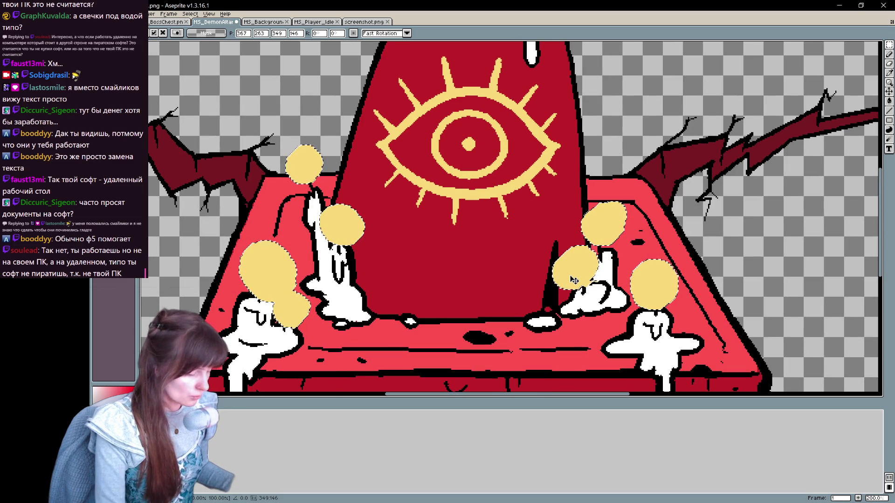
pyautogui.hotkey('ctrl', 'd')
pyautogui.moveTo(494, 279)
pyautogui.mouseDown()
pyautogui.moveTo(470, 266)
pyautogui.moveTo(475, 295)
pyautogui.mouseUp()
pyautogui.press('Delete')
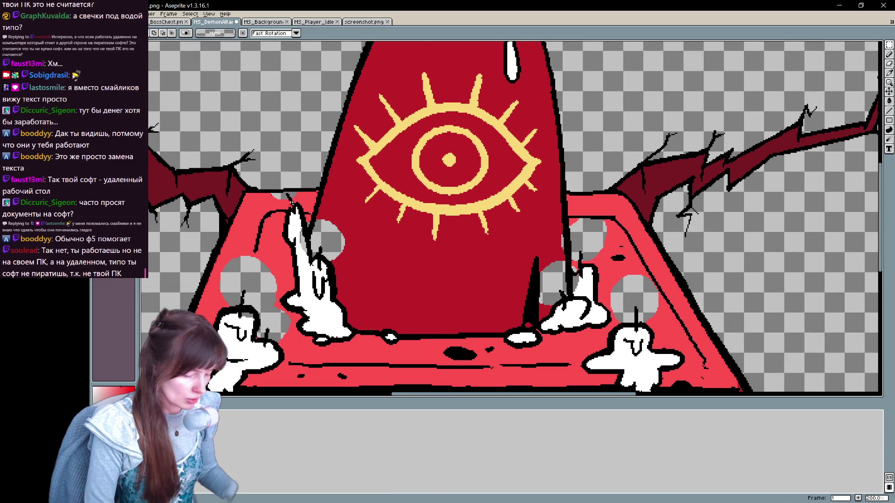
# Step: Draw a small red stroke on the altar, then switch to the eraser
pyautogui.press('b')
pyautogui.click(307, 201)
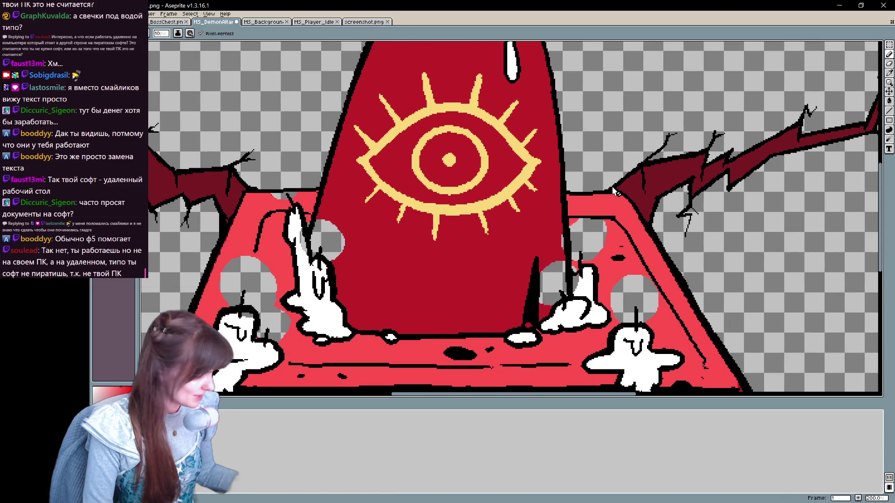
pyautogui.moveTo(332, 231)
pyautogui.mouseDown()
pyautogui.moveTo(327, 217)
pyautogui.moveTo(315, 254)
pyautogui.moveTo(326, 229)
pyautogui.moveTo(342, 235)
pyautogui.mouseUp()
pyautogui.press('v')
pyautogui.press('e')
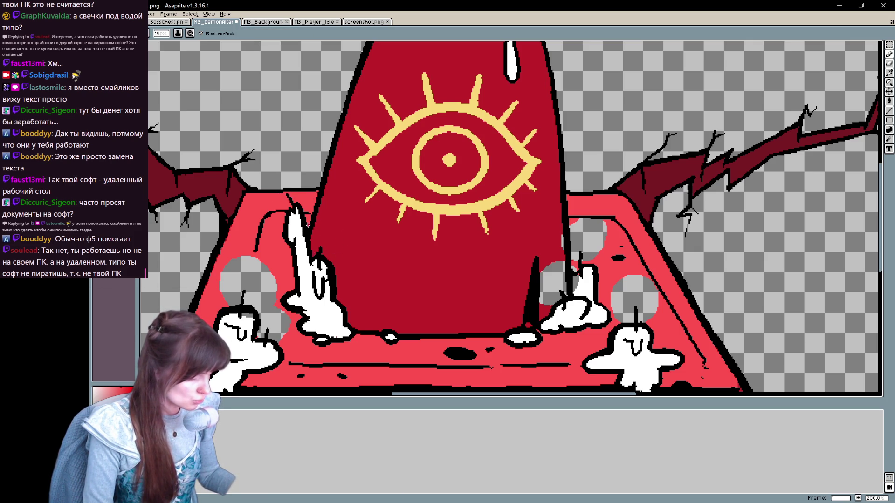
# Step: Fill the empty holes in the altar top with red, undoing an unwanted dark red fill
pyautogui.press('g')
pyautogui.click(255, 282)
pyautogui.moveTo(559, 280)
pyautogui.mouseDown()
pyautogui.moveTo(470, 265)
pyautogui.moveTo(438, 217)
pyautogui.mouseUp()
pyautogui.click(512, 236)
pyautogui.click(466, 178)
pyautogui.click(443, 231)
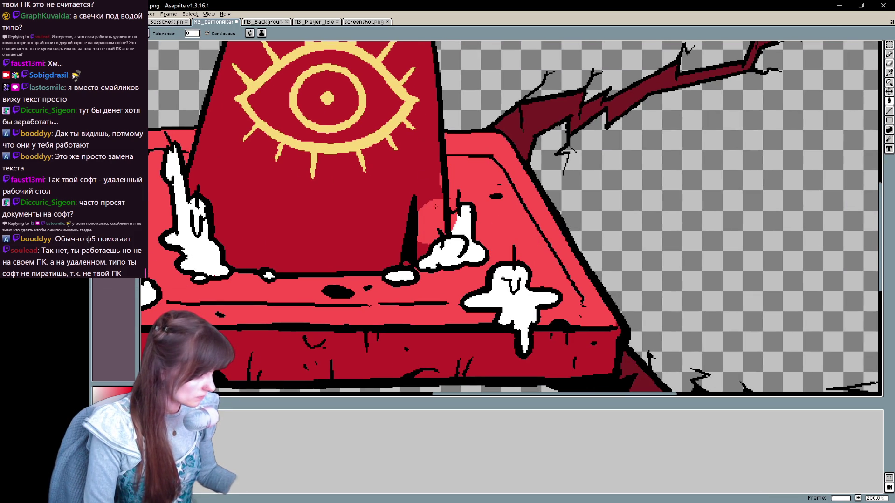
pyautogui.click(445, 216)
pyautogui.hotkey('ctrl', 'z')
pyautogui.press('b')
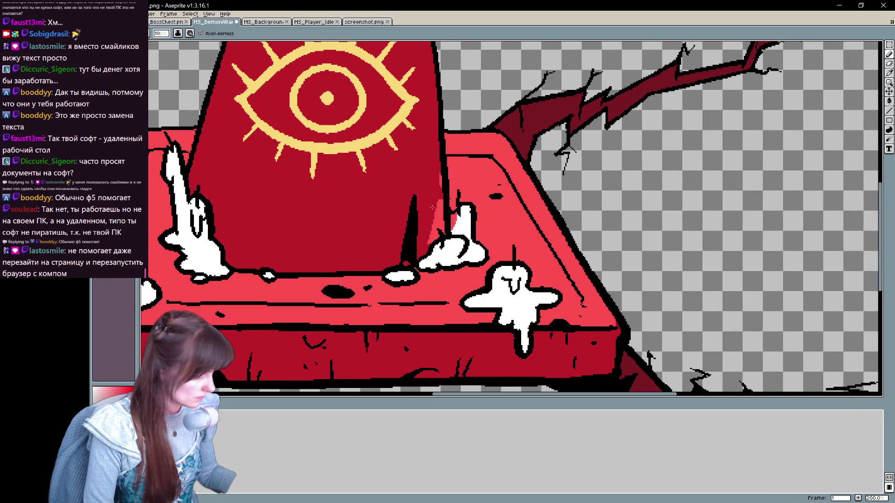
# Step: Paint white over the red marks on the right-hand candle
pyautogui.moveTo(258, 349)
pyautogui.mouseDown()
pyautogui.moveTo(281, 341)
pyautogui.moveTo(361, 381)
pyautogui.mouseUp()
pyautogui.moveTo(554, 261)
pyautogui.mouseDown()
pyautogui.moveTo(557, 248)
pyautogui.moveTo(558, 257)
pyautogui.mouseUp()
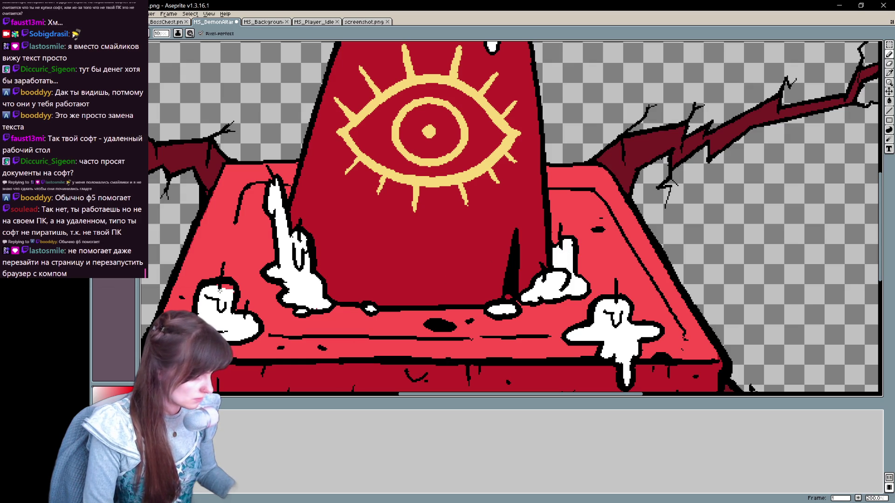
pyautogui.press('v')
pyautogui.scroll(-2, 293, 341)
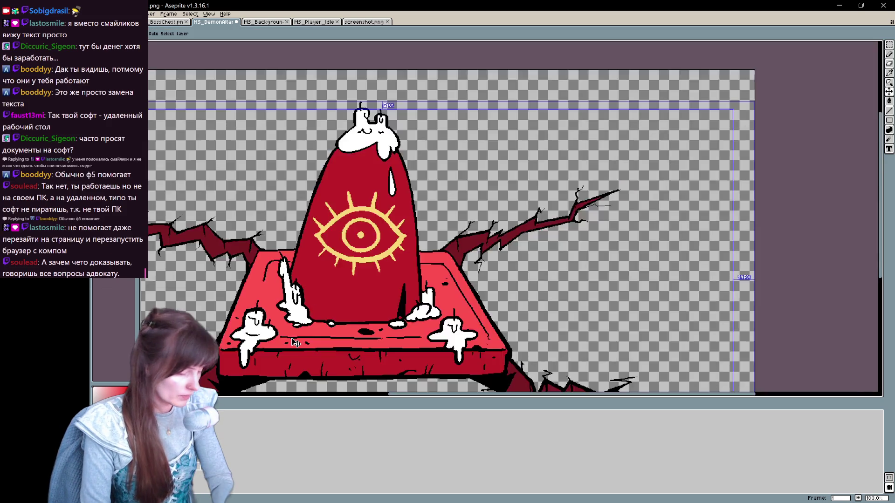
pyautogui.press('h')
pyautogui.moveTo(526, 321)
pyautogui.mouseDown()
pyautogui.moveTo(637, 269)
pyautogui.moveTo(687, 199)
pyautogui.moveTo(608, 270)
pyautogui.mouseUp()
pyautogui.press('b')
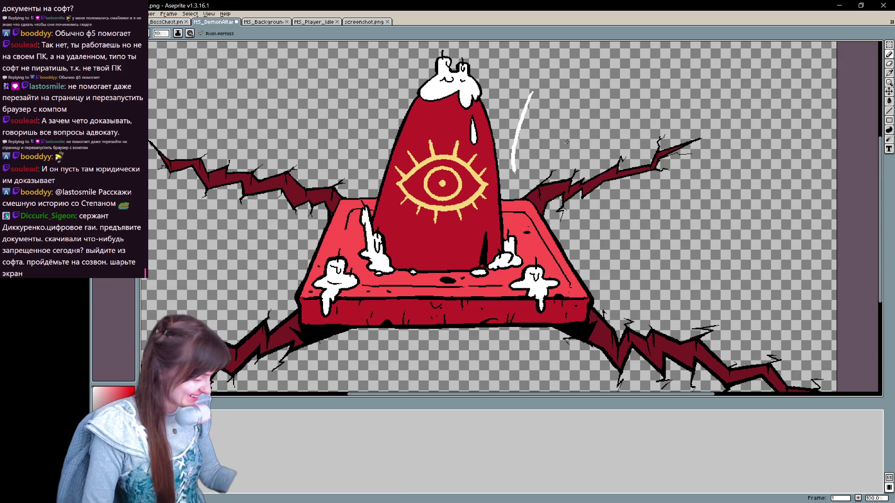
pyautogui.moveTo(579, 250)
pyautogui.mouseDown()
pyautogui.moveTo(626, 222)
pyautogui.moveTo(614, 216)
pyautogui.mouseUp()
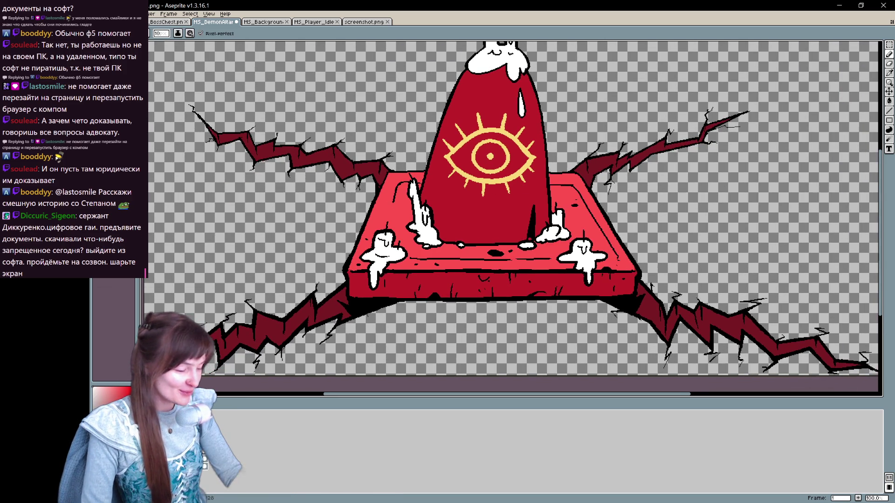
pyautogui.scroll(3, 322, 128)
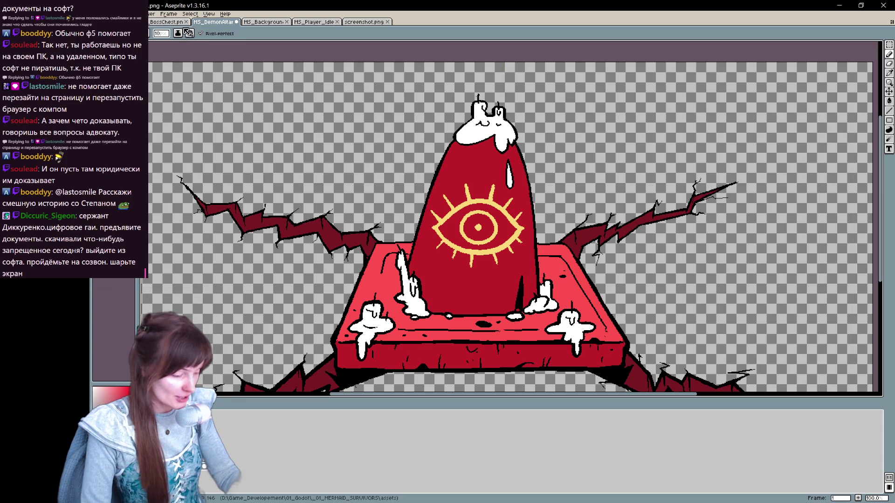
pyautogui.click(187, 33)
pyautogui.click(193, 66)
pyautogui.scroll(1, 192, 71)
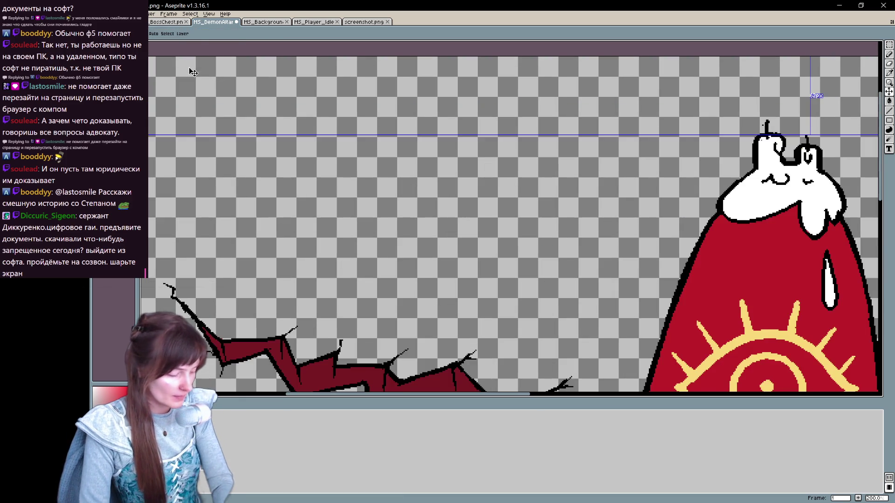
# Step: Draw a lighter red highlight along the left crack's lower edge, replacing a too-bright stroke
pyautogui.scroll(-5, 193, 71)
pyautogui.press('b')
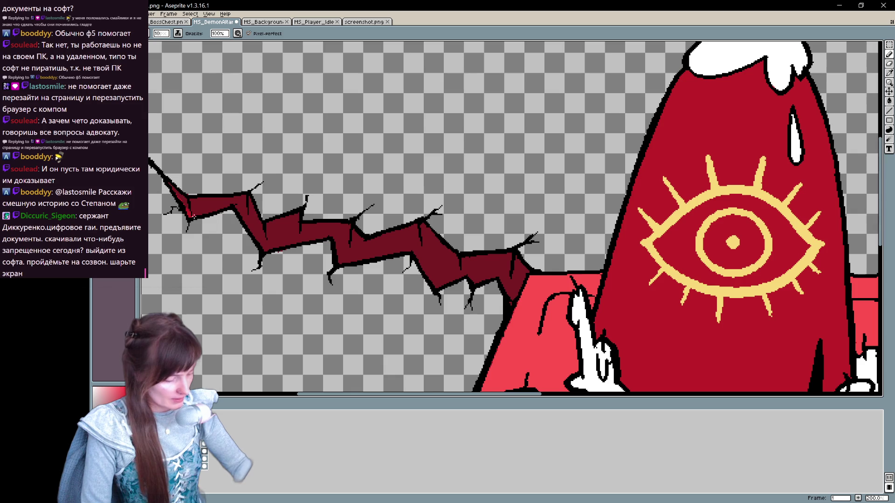
pyautogui.moveTo(192, 215)
pyautogui.mouseDown()
pyautogui.moveTo(232, 205)
pyautogui.moveTo(256, 239)
pyautogui.moveTo(340, 240)
pyautogui.moveTo(345, 258)
pyautogui.moveTo(401, 252)
pyautogui.moveTo(341, 265)
pyautogui.mouseUp()
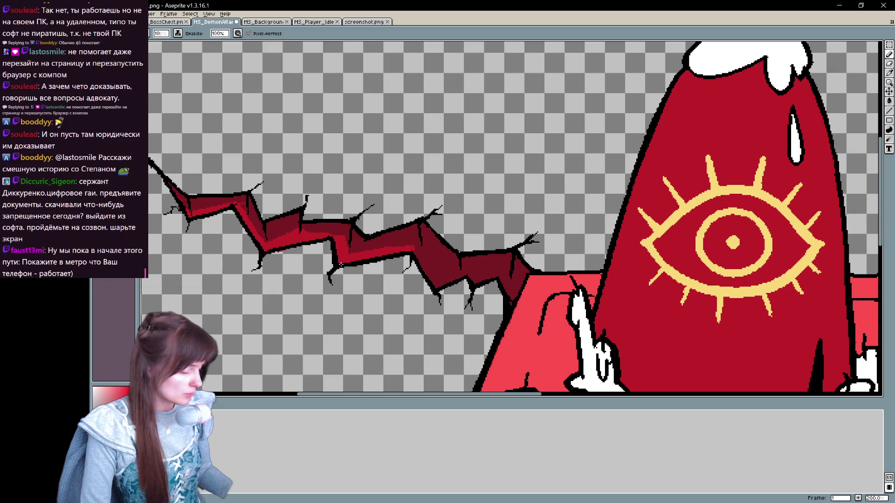
pyautogui.hotkey('ctrl', 'z')
pyautogui.hotkey('ctrl', 'z')
pyautogui.hotkey('ctrl', 'z')
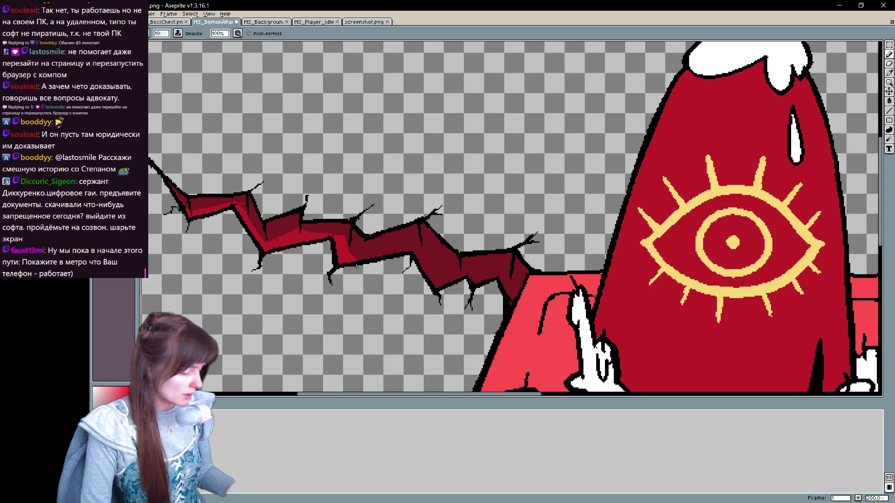
pyautogui.moveTo(446, 257); pyautogui.dragTo(385, 231)
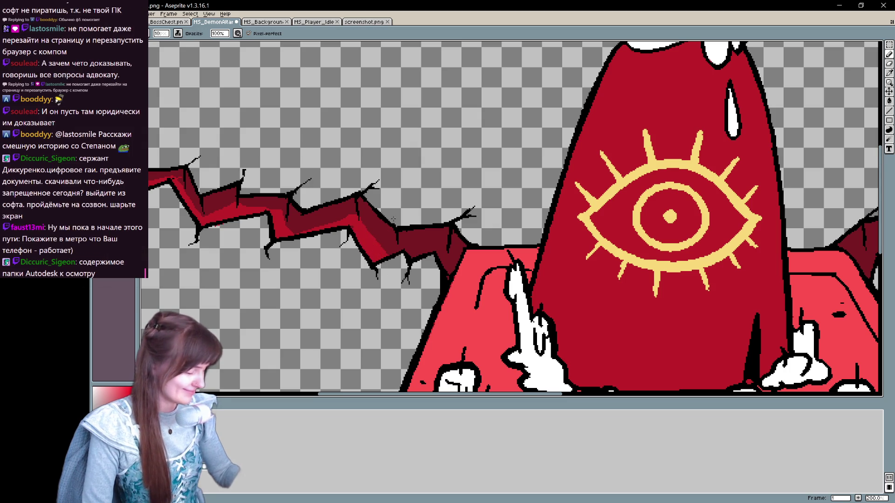
pyautogui.moveTo(414, 256)
pyautogui.mouseDown()
pyautogui.moveTo(442, 251)
pyautogui.moveTo(458, 265)
pyautogui.mouseUp()
pyautogui.hscroll(-5, 465, 251)
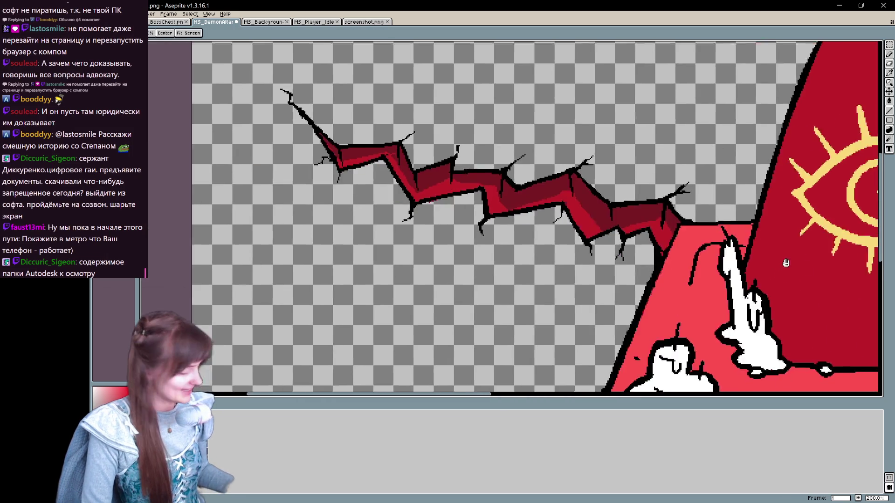
pyautogui.hscroll(10, 327, 244)
pyautogui.moveTo(327, 244); pyautogui.dragTo(334, 269)
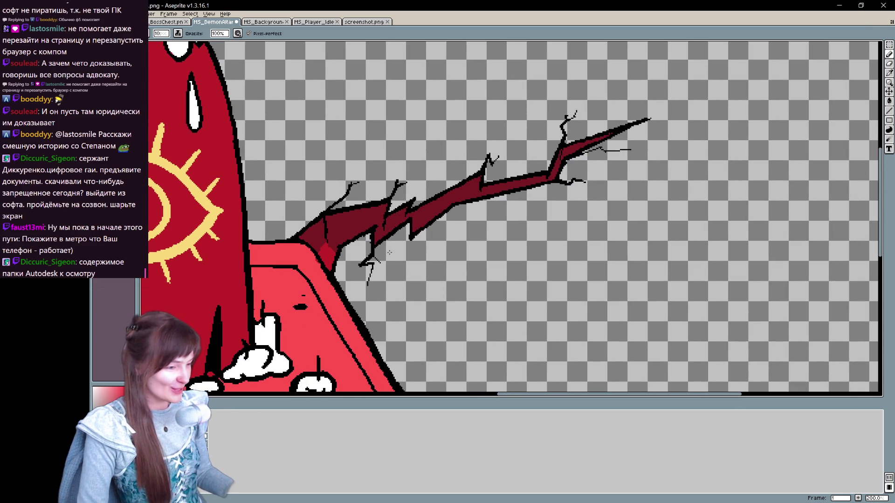
# Step: Add a lighter red highlight along the right upper crack
pyautogui.moveTo(327, 247); pyautogui.dragTo(471, 200)
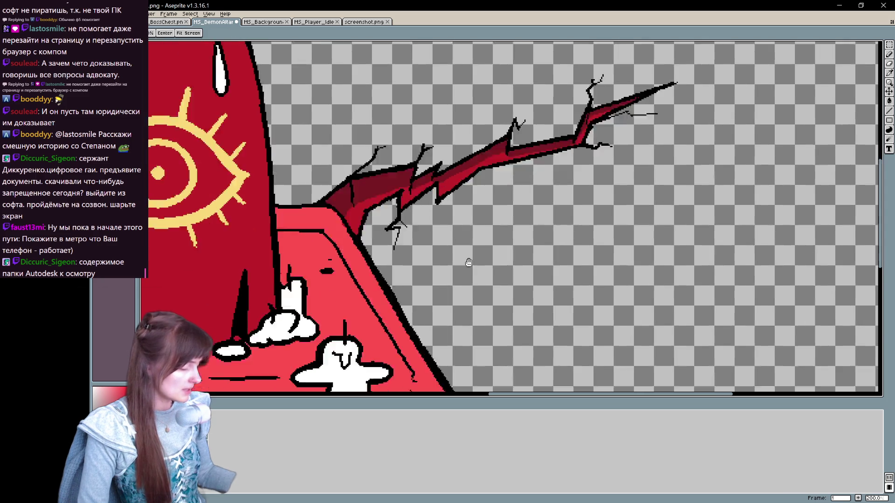
pyautogui.scroll(-10, 560, 186)
pyautogui.moveTo(466, 198)
pyautogui.mouseDown()
pyautogui.moveTo(522, 218)
pyautogui.moveTo(529, 256)
pyautogui.moveTo(509, 213)
pyautogui.moveTo(524, 243)
pyautogui.moveTo(478, 249)
pyautogui.moveTo(487, 240)
pyautogui.moveTo(531, 263)
pyautogui.moveTo(609, 279)
pyautogui.moveTo(532, 255)
pyautogui.mouseUp()
pyautogui.press('v')
pyautogui.press('b')
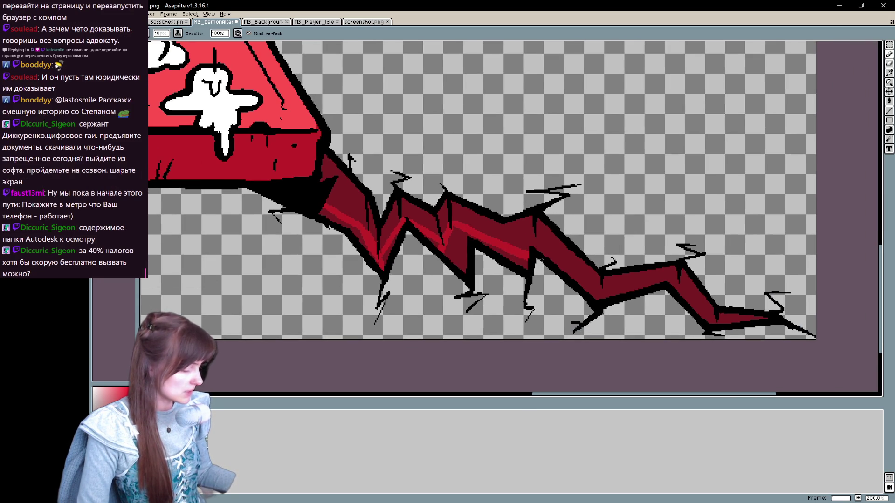
# Step: Draw bright red highlights along the lower and diagonal edges of the crack under the slab
pyautogui.moveTo(631, 280); pyautogui.dragTo(525, 240)
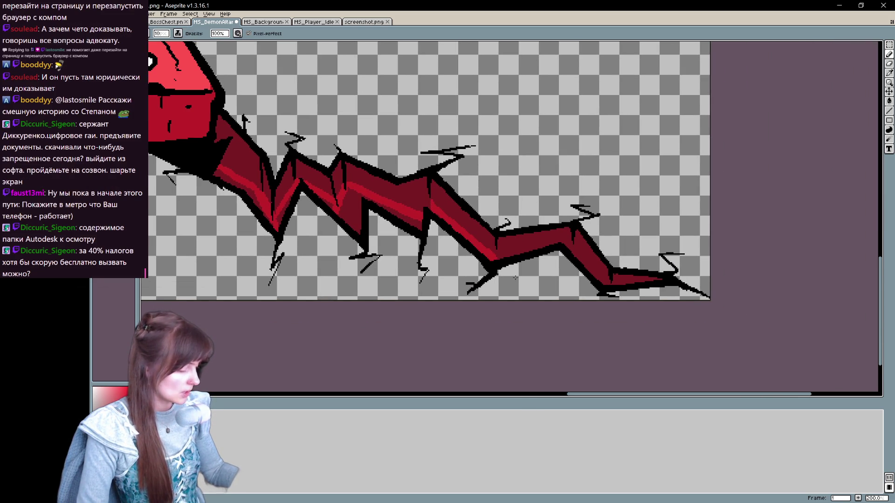
pyautogui.moveTo(498, 258)
pyautogui.mouseDown()
pyautogui.moveTo(576, 242)
pyautogui.moveTo(477, 236)
pyautogui.moveTo(503, 264)
pyautogui.mouseUp()
pyautogui.moveTo(466, 222)
pyautogui.mouseDown()
pyautogui.moveTo(493, 257)
pyautogui.moveTo(533, 264)
pyautogui.mouseUp()
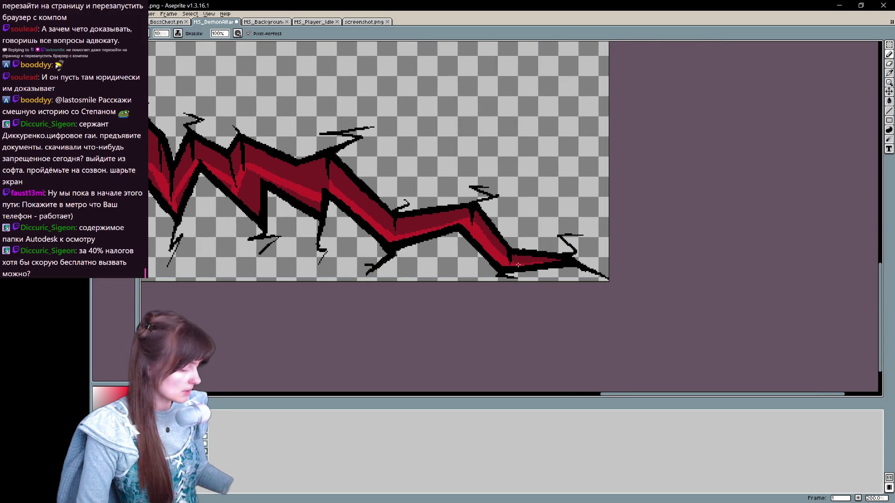
pyautogui.moveTo(249, 192); pyautogui.dragTo(488, 229)
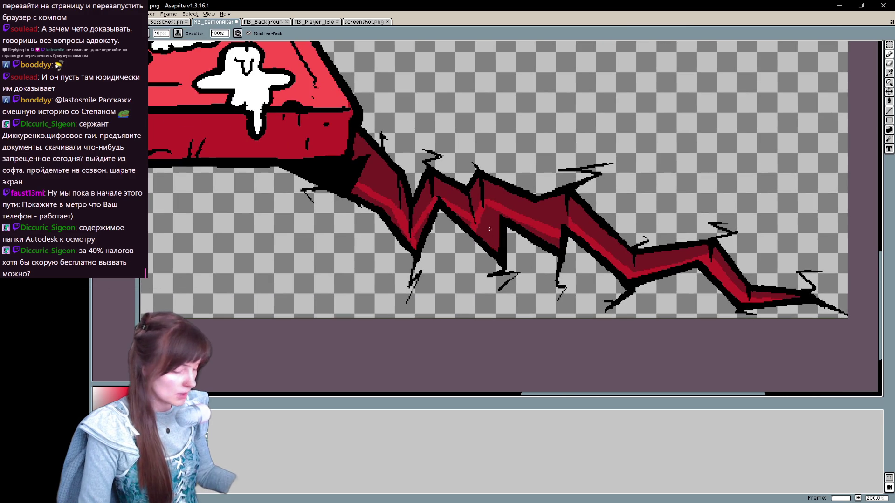
pyautogui.hotkey('ctrl', 'z')
pyautogui.hotkey('ctrl', 'y')
pyautogui.moveTo(356, 185); pyautogui.dragTo(416, 244)
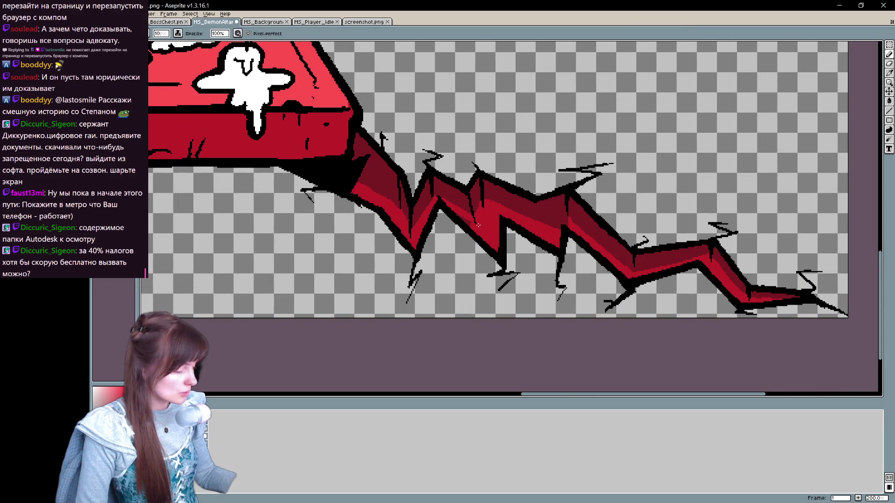
# Step: Paint lighter red inside the altar's lower-left crack
pyautogui.moveTo(470, 231); pyautogui.dragTo(496, 229)
pyautogui.moveTo(382, 309)
pyautogui.mouseDown()
pyautogui.moveTo(489, 309)
pyautogui.moveTo(541, 280)
pyautogui.mouseUp()
pyautogui.moveTo(309, 267)
pyautogui.mouseDown()
pyautogui.moveTo(559, 212)
pyautogui.moveTo(512, 242)
pyautogui.moveTo(550, 224)
pyautogui.moveTo(567, 228)
pyautogui.moveTo(560, 245)
pyautogui.mouseUp()
pyautogui.moveTo(497, 228)
pyautogui.mouseDown()
pyautogui.moveTo(501, 243)
pyautogui.moveTo(440, 288)
pyautogui.mouseUp()
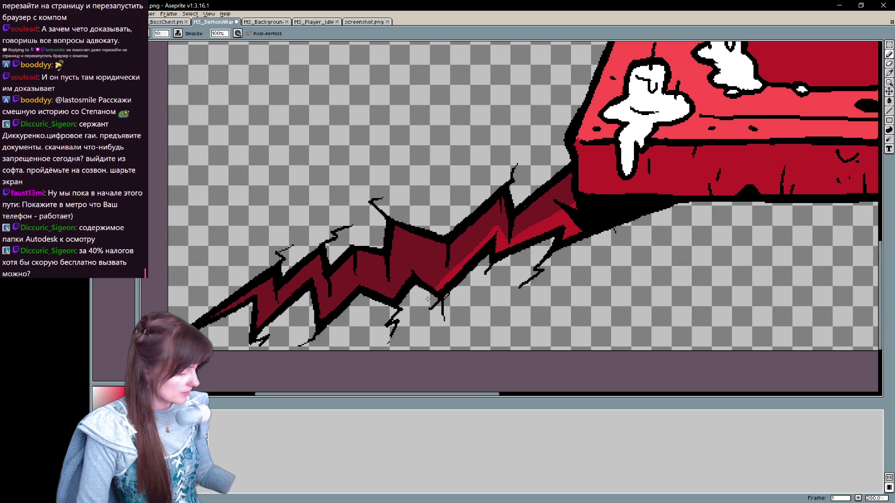
# Step: Add bright red strokes across the lower-left crack's interior, lower edge and spike edges
pyautogui.moveTo(391, 264)
pyautogui.mouseDown()
pyautogui.moveTo(446, 274)
pyautogui.moveTo(394, 282)
pyautogui.moveTo(464, 274)
pyautogui.moveTo(494, 179)
pyautogui.mouseUp()
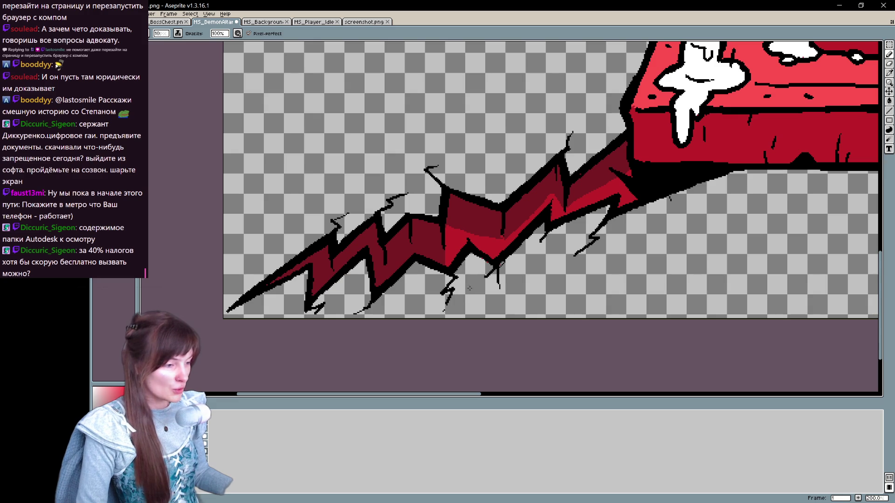
pyautogui.moveTo(389, 267)
pyautogui.mouseDown()
pyautogui.moveTo(376, 289)
pyautogui.moveTo(413, 246)
pyautogui.moveTo(443, 261)
pyautogui.moveTo(417, 248)
pyautogui.mouseUp()
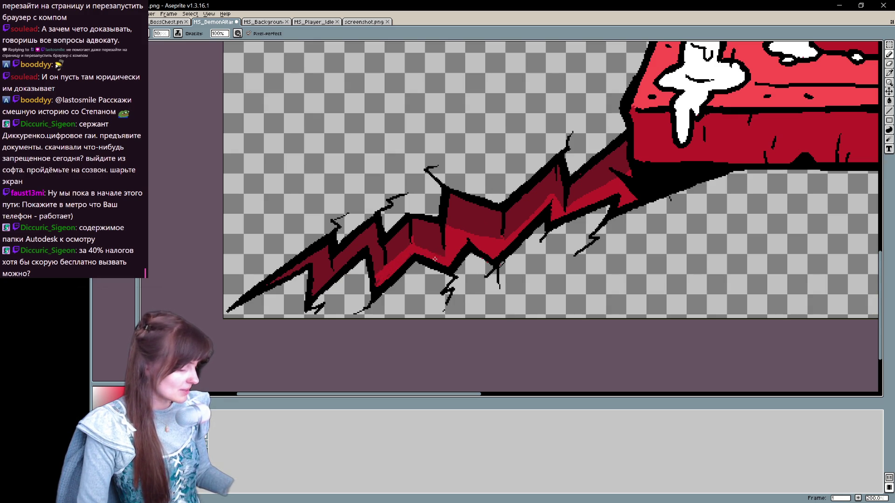
pyautogui.moveTo(555, 175); pyautogui.dragTo(557, 213)
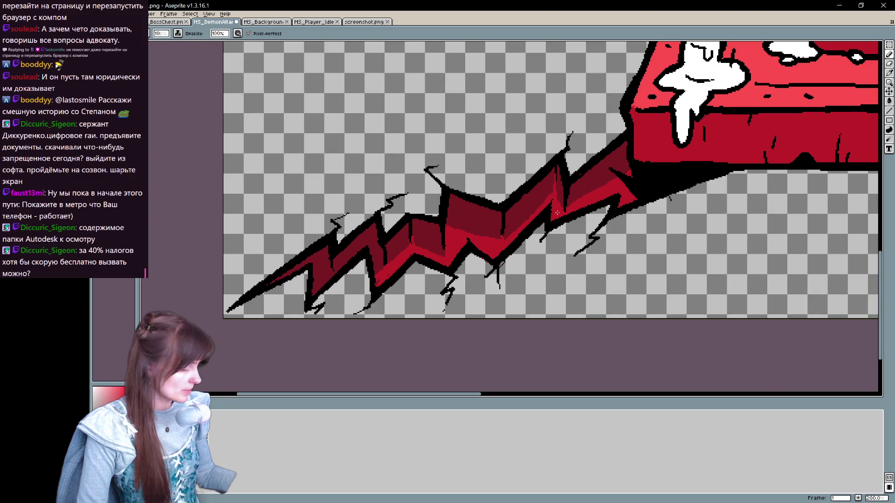
pyautogui.moveTo(378, 265); pyautogui.dragTo(380, 283)
pyautogui.moveTo(326, 279); pyautogui.dragTo(348, 260)
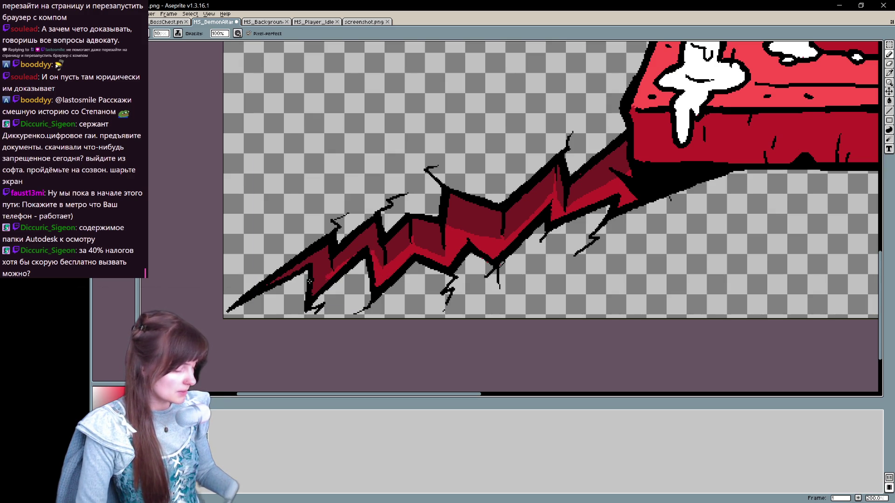
pyautogui.moveTo(317, 277)
pyautogui.mouseDown()
pyautogui.moveTo(320, 270)
pyautogui.moveTo(306, 272)
pyautogui.mouseUp()
pyautogui.moveTo(606, 210); pyautogui.dragTo(355, 210)
pyautogui.moveTo(652, 177); pyautogui.dragTo(363, 177)
pyautogui.moveTo(693, 147); pyautogui.dragTo(378, 147)
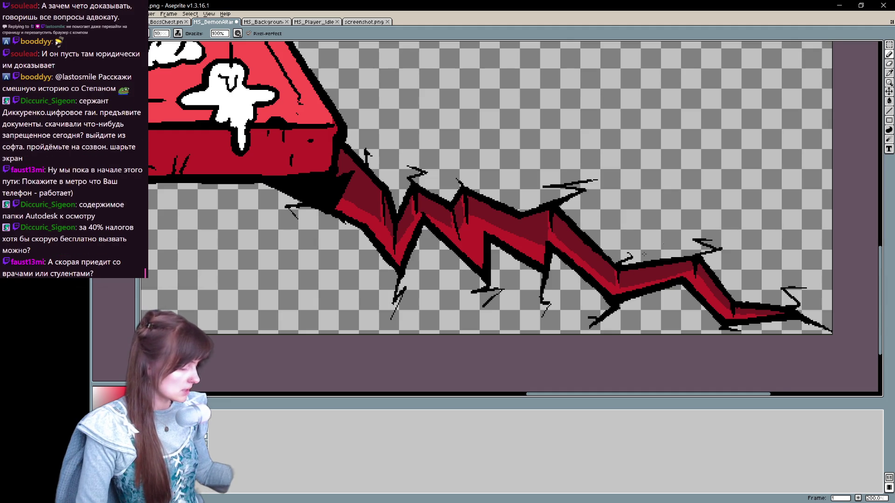
# Step: Pan left along the cracks and zoom out to 50% to see the full sprite
pyautogui.moveTo(644, 254); pyautogui.dragTo(596, 247)
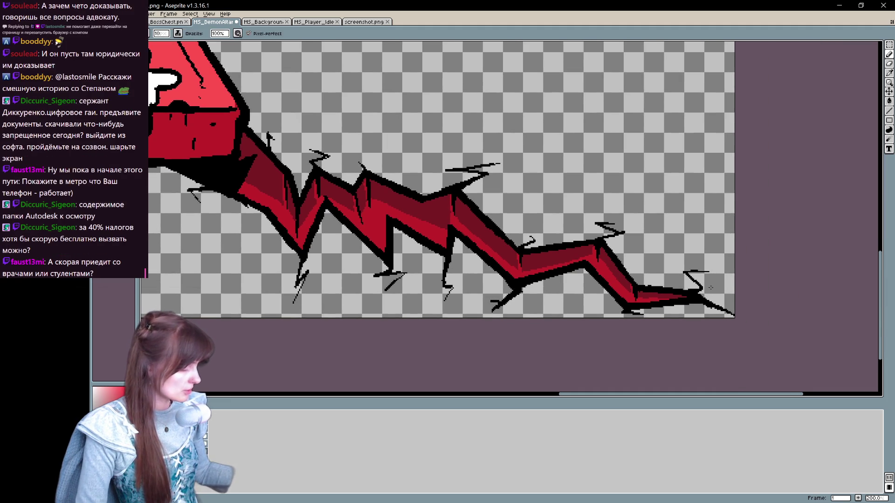
pyautogui.moveTo(632, 287); pyautogui.dragTo(676, 466)
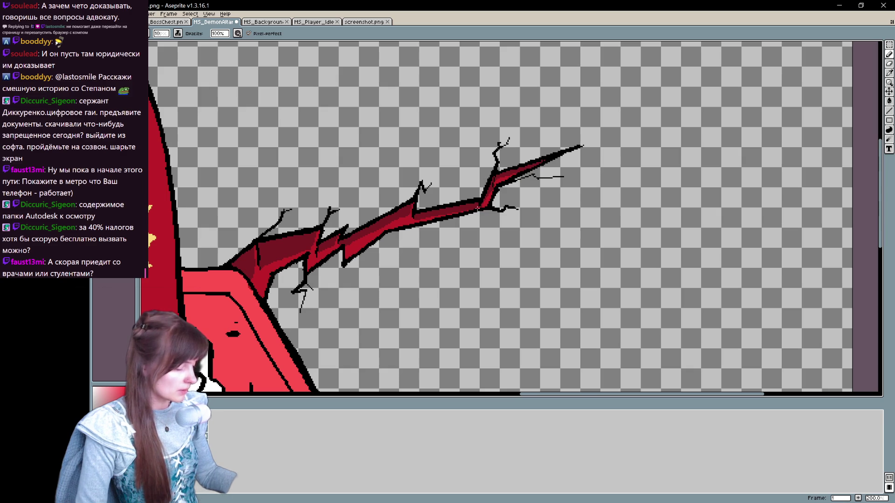
pyautogui.moveTo(210, 215); pyautogui.dragTo(793, 222)
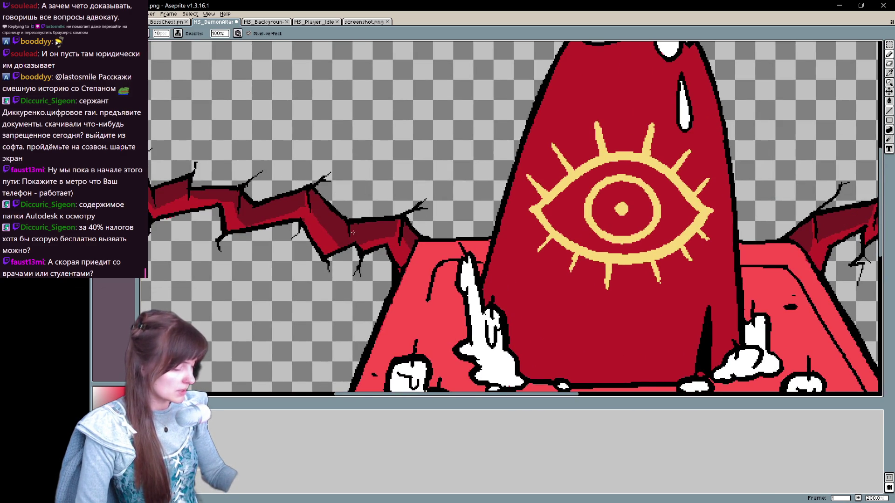
pyautogui.moveTo(240, 198); pyautogui.dragTo(298, 247)
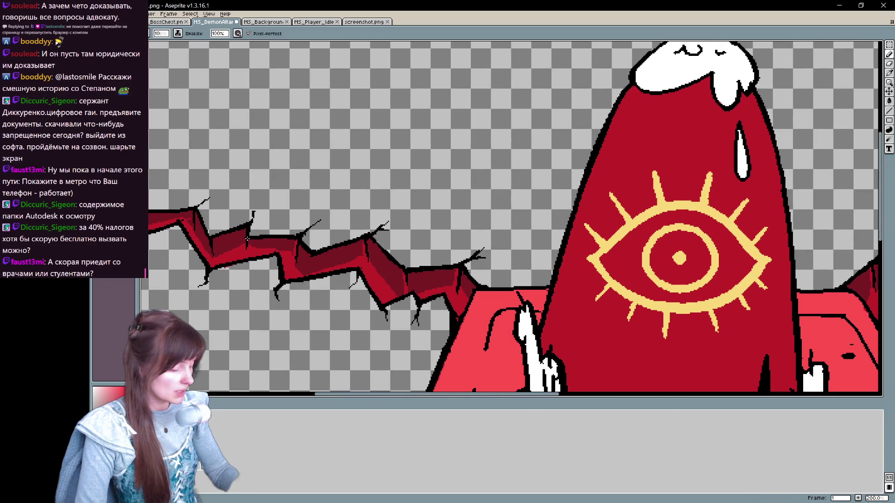
pyautogui.moveTo(191, 212); pyautogui.dragTo(298, 212)
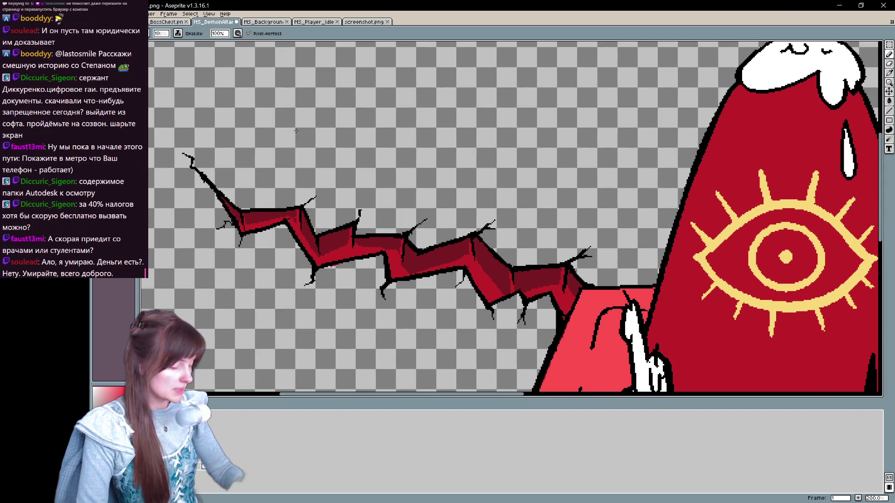
pyautogui.scroll(-2, 404, 103)
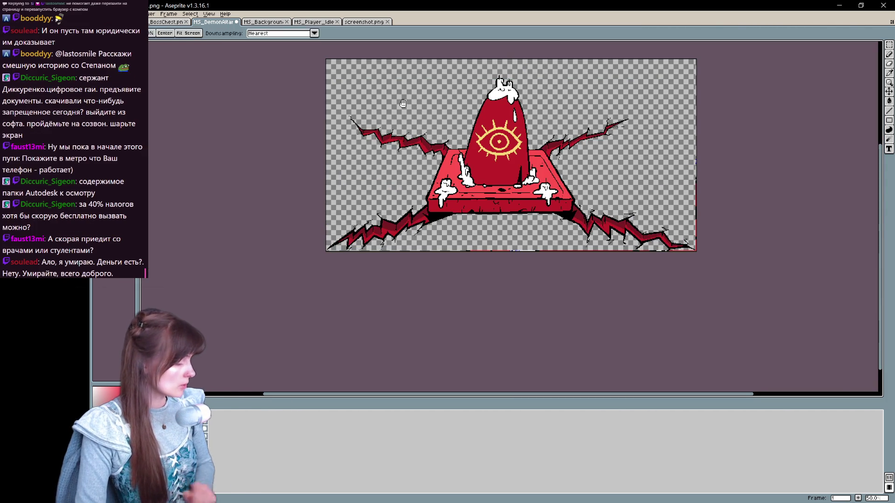
# Step: Zoom back to 100% and recentre on the altar's pillar and slab
pyautogui.scroll(1, 403, 107)
pyautogui.moveTo(397, 249); pyautogui.dragTo(319, 234)
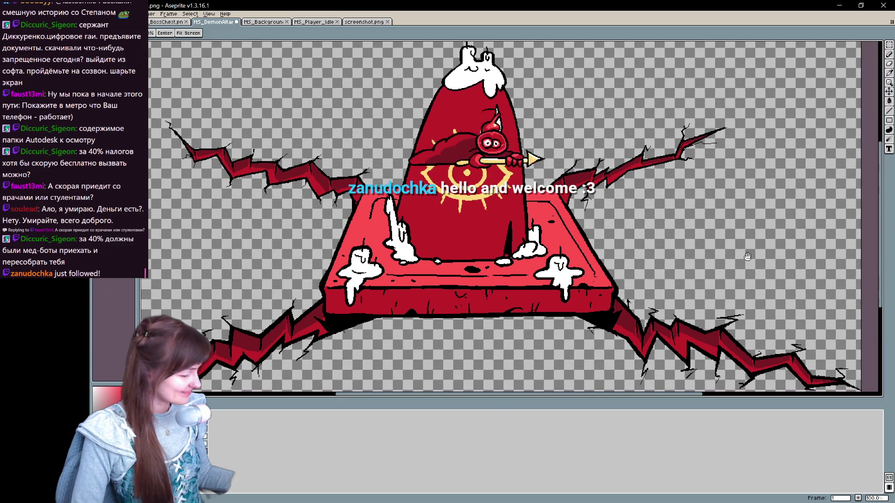
pyautogui.moveTo(863, 271); pyautogui.dragTo(741, 271)
# Step: Zoom to 200% and shade dark red under the lower lid and beside the upper lashes
pyautogui.moveTo(451, 214); pyautogui.dragTo(513, 283)
pyautogui.scroll(1, 472, 242)
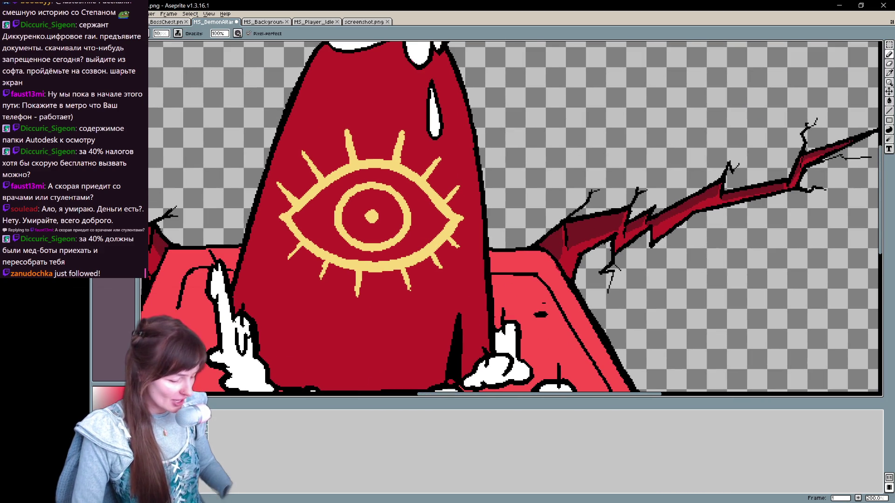
pyautogui.moveTo(284, 224); pyautogui.dragTo(312, 254)
pyautogui.moveTo(280, 220)
pyautogui.mouseDown()
pyautogui.moveTo(321, 263)
pyautogui.moveTo(437, 252)
pyautogui.moveTo(461, 226)
pyautogui.moveTo(447, 201)
pyautogui.moveTo(359, 156)
pyautogui.moveTo(295, 205)
pyautogui.mouseUp()
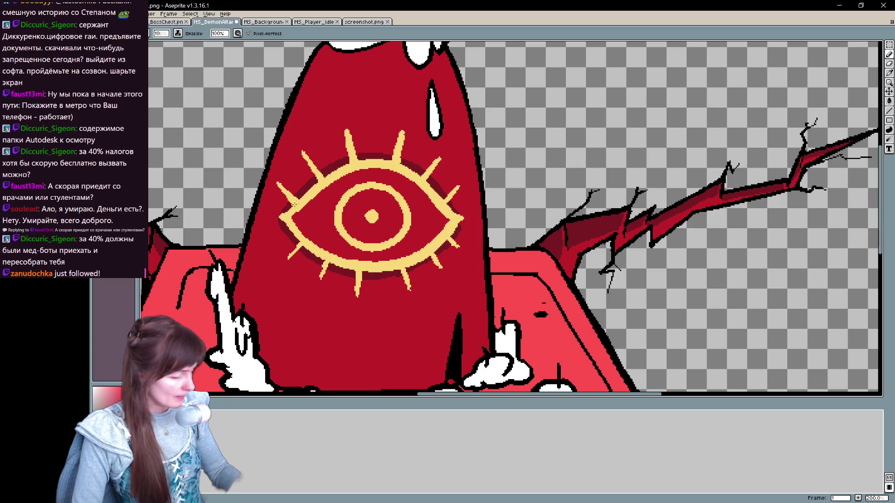
pyautogui.moveTo(352, 134)
pyautogui.mouseDown()
pyautogui.moveTo(359, 153)
pyautogui.moveTo(406, 130)
pyautogui.moveTo(411, 160)
pyautogui.moveTo(442, 166)
pyautogui.moveTo(435, 179)
pyautogui.moveTo(461, 201)
pyautogui.mouseUp()
pyautogui.moveTo(301, 176); pyautogui.dragTo(322, 152)
pyautogui.moveTo(293, 187); pyautogui.dragTo(276, 203)
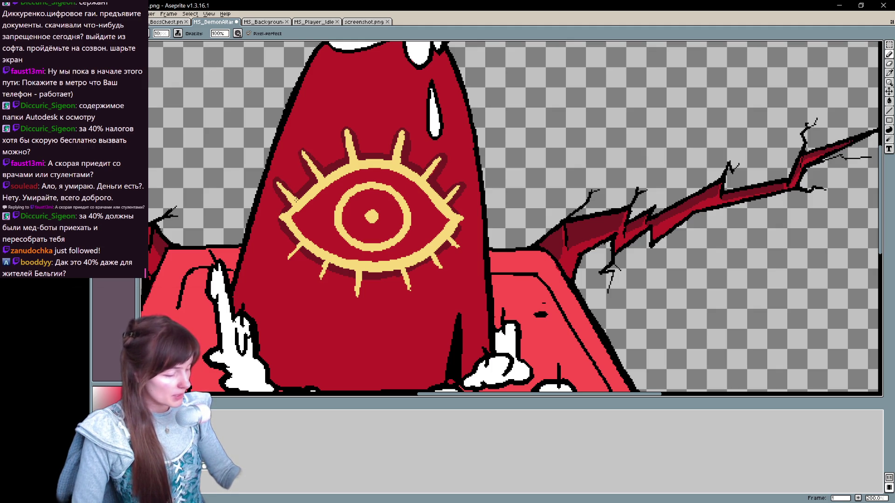
# Step: Shade dark red beside the lower lashes, around the inner ring and along the white drip
pyautogui.moveTo(299, 243)
pyautogui.mouseDown()
pyautogui.moveTo(285, 262)
pyautogui.moveTo(362, 303)
pyautogui.mouseUp()
pyautogui.moveTo(412, 274); pyautogui.dragTo(405, 296)
pyautogui.moveTo(433, 263); pyautogui.dragTo(441, 273)
pyautogui.moveTo(460, 240); pyautogui.dragTo(452, 251)
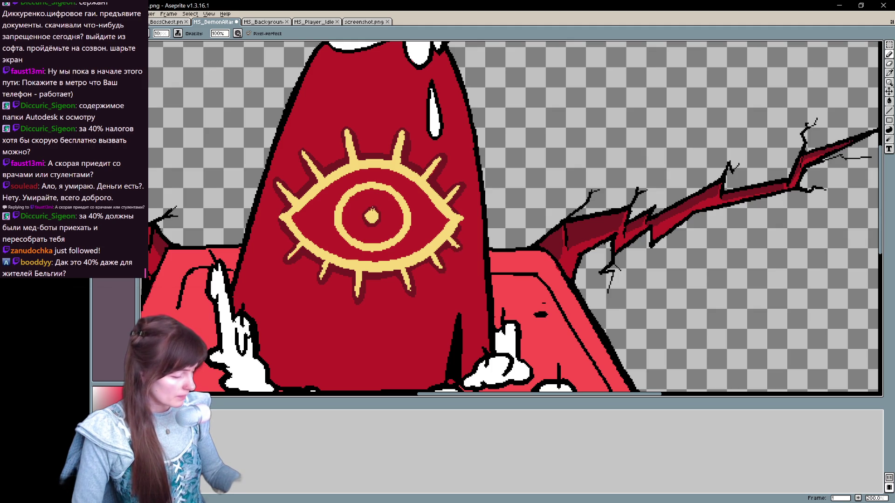
pyautogui.moveTo(335, 200)
pyautogui.mouseDown()
pyautogui.moveTo(343, 243)
pyautogui.moveTo(378, 254)
pyautogui.moveTo(410, 238)
pyautogui.moveTo(409, 196)
pyautogui.moveTo(360, 186)
pyautogui.moveTo(393, 190)
pyautogui.mouseUp()
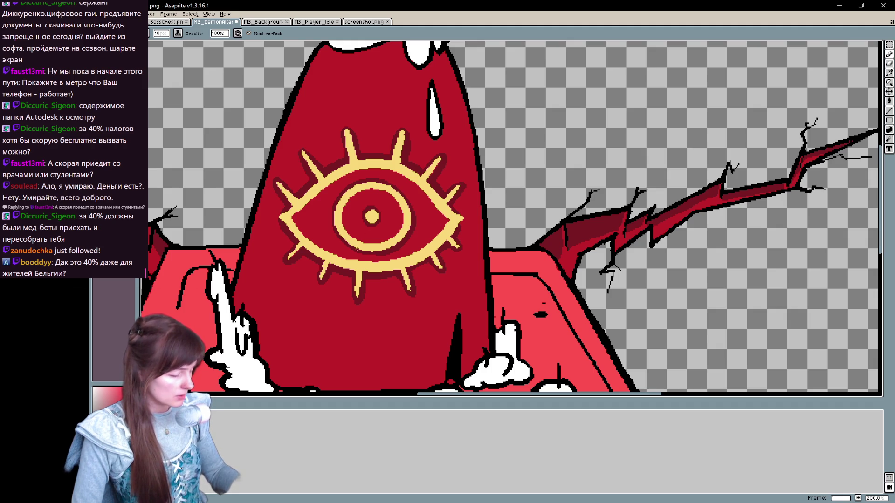
pyautogui.scroll(5, 410, 198)
pyautogui.moveTo(411, 198); pyautogui.dragTo(427, 237)
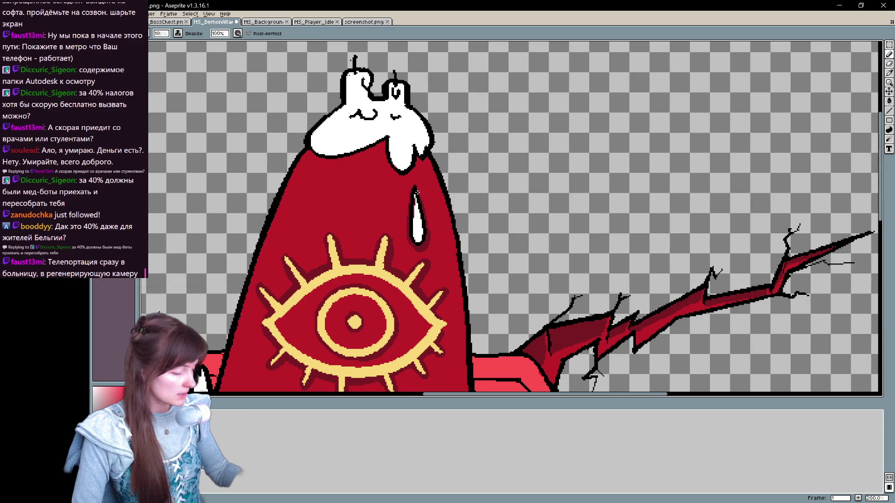
# Step: Draw a dark-red stroke under the white wax cap, undo it, and pan down to the altar base
pyautogui.moveTo(308, 152)
pyautogui.mouseDown()
pyautogui.moveTo(360, 159)
pyautogui.moveTo(385, 141)
pyautogui.moveTo(389, 166)
pyautogui.moveTo(410, 174)
pyautogui.mouseUp()
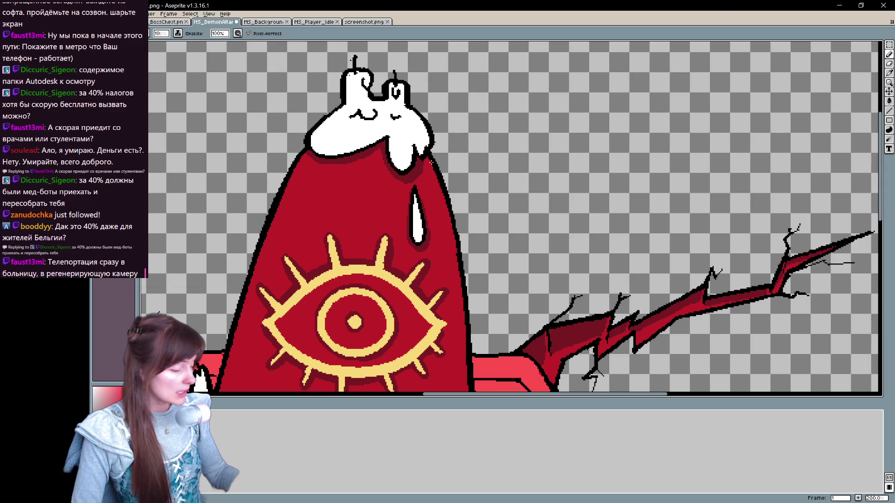
pyautogui.hotkey('ctrl', 'z')
pyautogui.hotkey('ctrl', 'z')
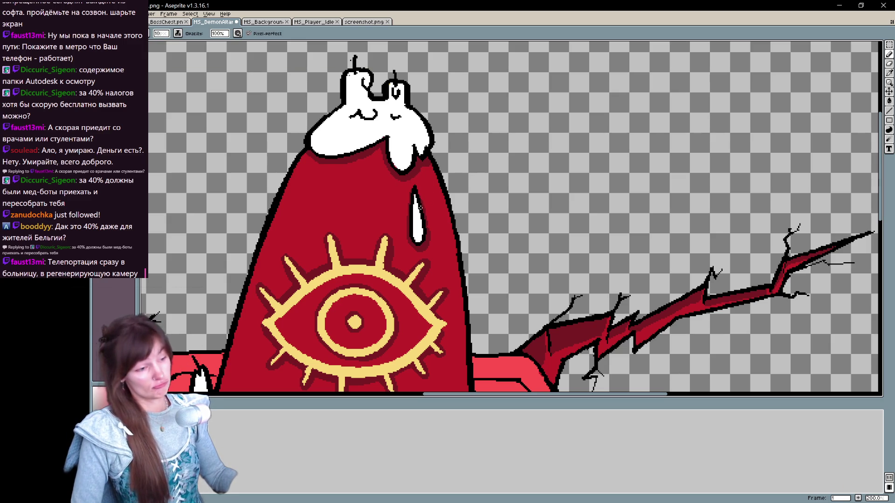
pyautogui.press('alt')
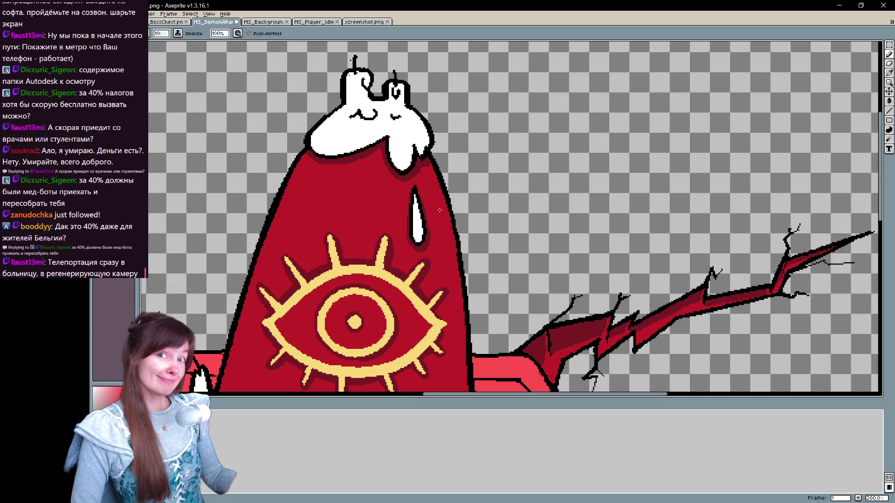
pyautogui.moveTo(464, 278)
pyautogui.mouseDown()
pyautogui.moveTo(376, 247)
pyautogui.moveTo(534, 172)
pyautogui.moveTo(467, 238)
pyautogui.mouseUp()
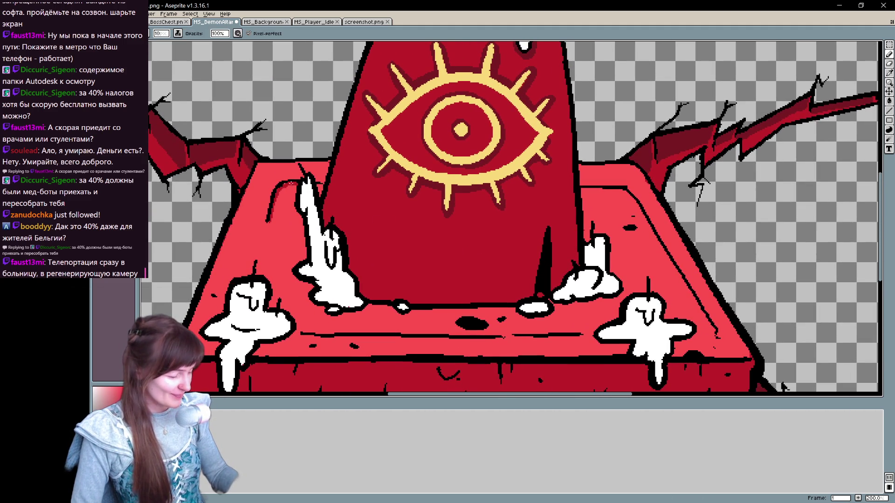
# Step: Redraw the dark altar-edge stroke and shade the slab's front edge, left candle drips and base line
pyautogui.moveTo(533, 250)
pyautogui.mouseDown()
pyautogui.moveTo(499, 259)
pyautogui.moveTo(502, 274)
pyautogui.moveTo(495, 255)
pyautogui.moveTo(461, 245)
pyautogui.mouseUp()
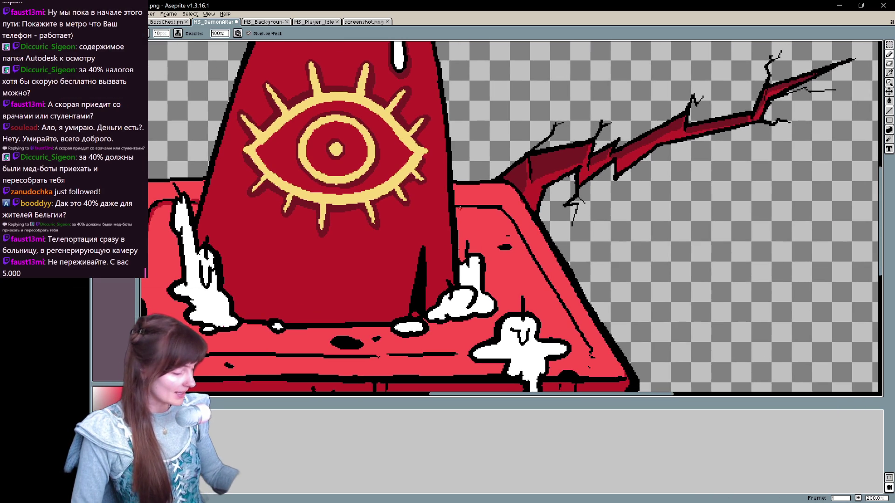
pyautogui.moveTo(530, 224)
pyautogui.mouseDown()
pyautogui.moveTo(392, 163)
pyautogui.moveTo(378, 170)
pyautogui.moveTo(442, 277)
pyautogui.mouseUp()
pyautogui.hotkey('ctrl', 'z')
pyautogui.moveTo(366, 155); pyautogui.dragTo(451, 289)
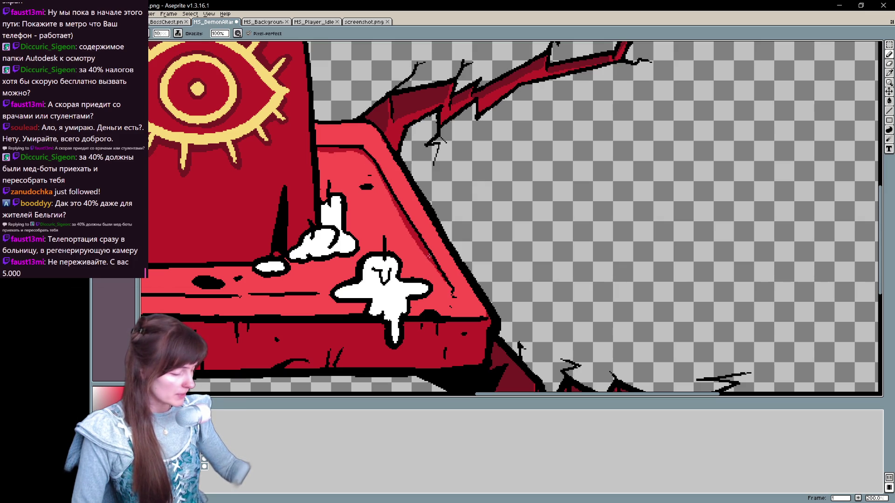
pyautogui.moveTo(470, 246); pyautogui.dragTo(725, 204)
pyautogui.moveTo(293, 248); pyautogui.dragTo(571, 249)
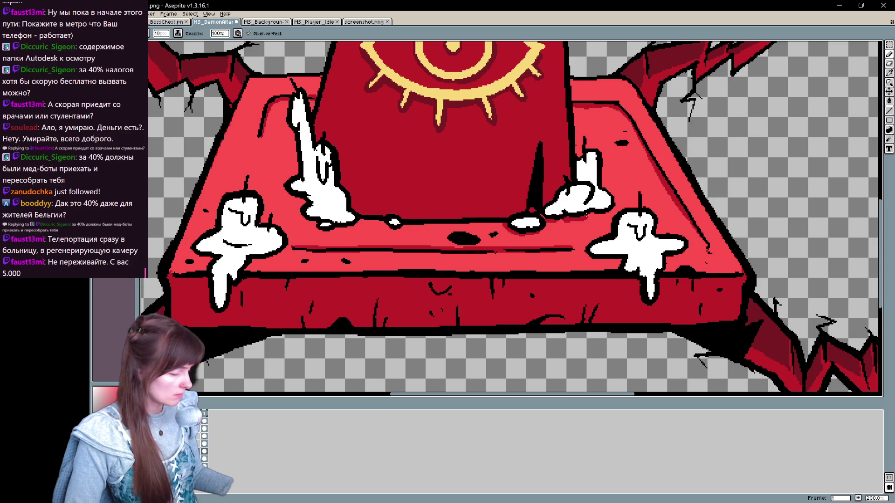
pyautogui.moveTo(313, 223); pyautogui.dragTo(502, 225)
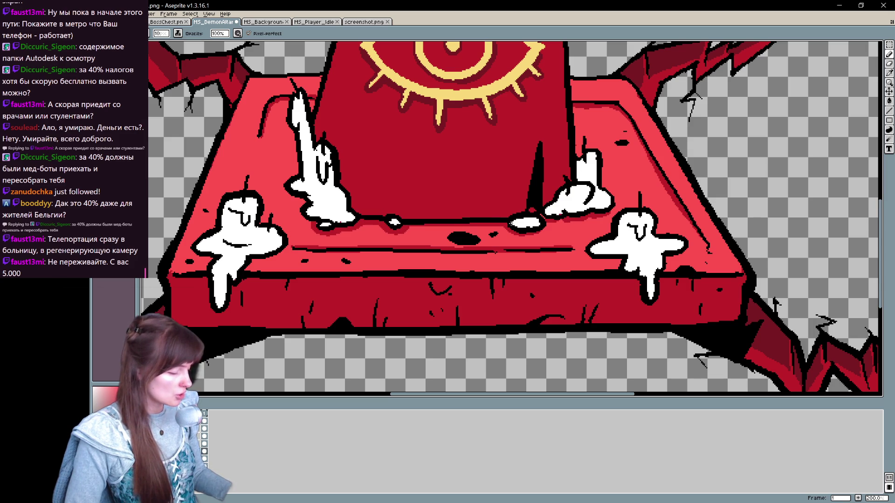
pyautogui.moveTo(304, 223); pyautogui.dragTo(285, 184)
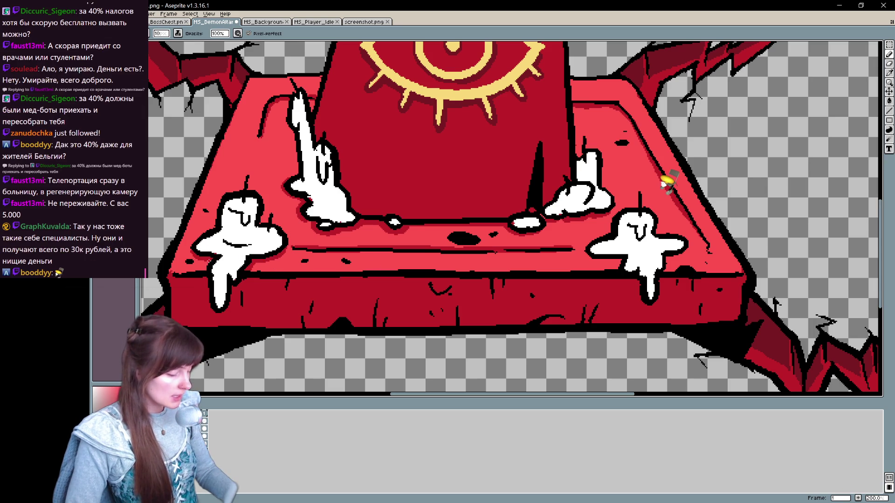
# Step: Darken the dark spot on the altar top and extend a candle's wick
pyautogui.moveTo(621, 267); pyautogui.dragTo(430, 263)
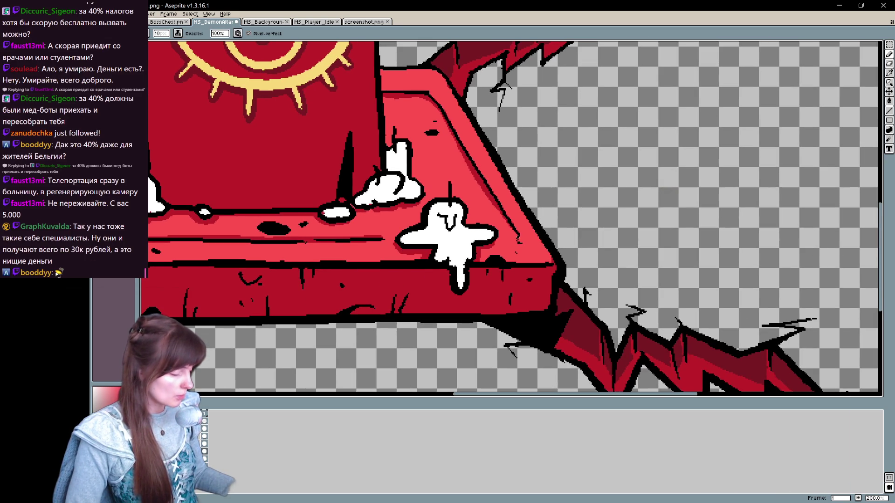
pyautogui.moveTo(518, 235); pyautogui.dragTo(625, 296)
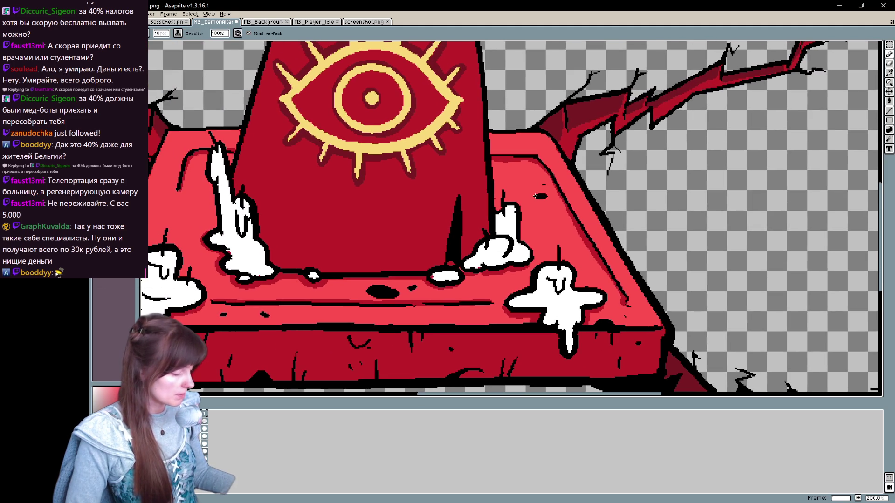
pyautogui.moveTo(375, 287); pyautogui.dragTo(370, 296)
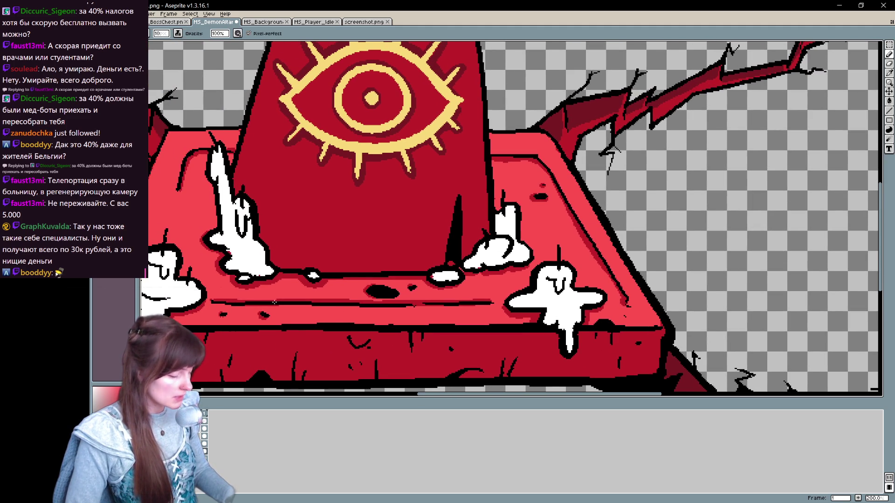
pyautogui.moveTo(274, 303); pyautogui.dragTo(377, 289)
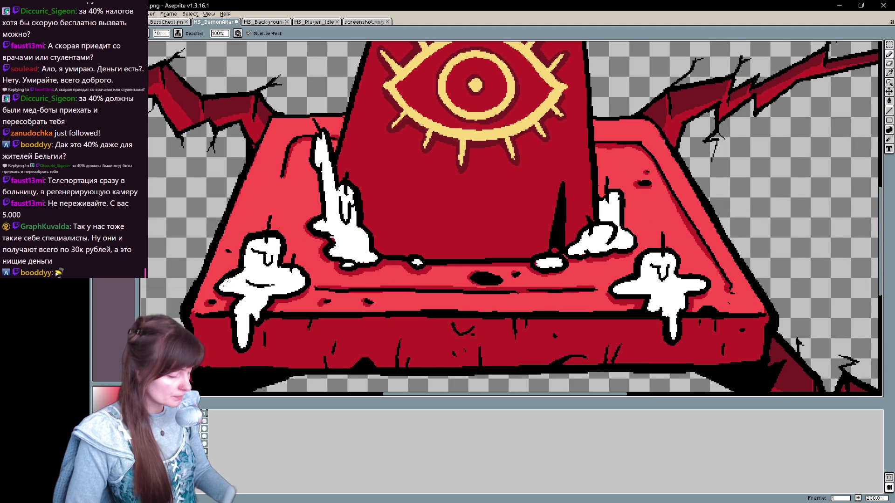
pyautogui.moveTo(512, 199)
pyautogui.mouseDown()
pyautogui.moveTo(522, 255)
pyautogui.moveTo(496, 279)
pyautogui.moveTo(496, 245)
pyautogui.moveTo(453, 249)
pyautogui.mouseUp()
pyautogui.moveTo(210, 279); pyautogui.dragTo(210, 265)
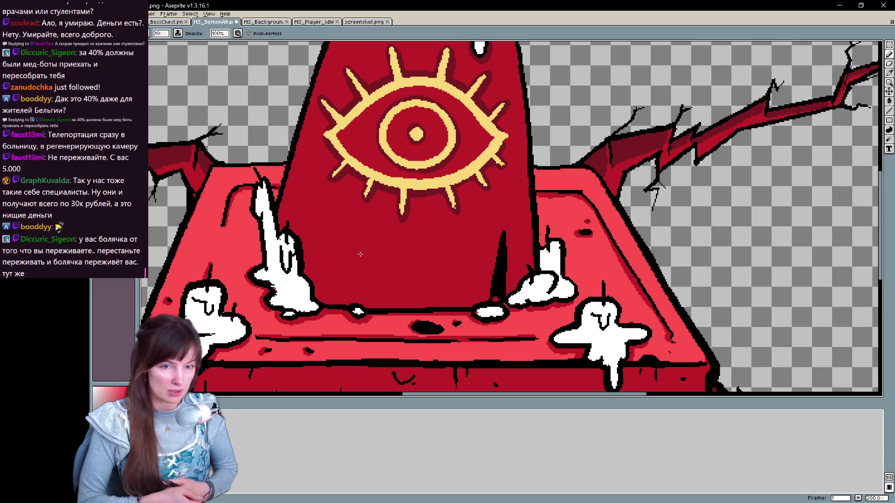
pyautogui.scroll(-1, 360, 254)
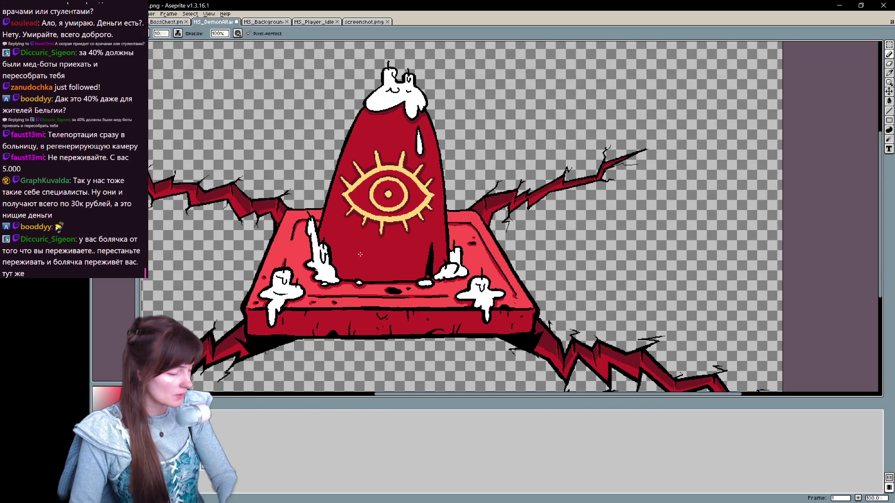
pyautogui.moveTo(359, 254); pyautogui.dragTo(433, 209)
pyautogui.scroll(1, 433, 209)
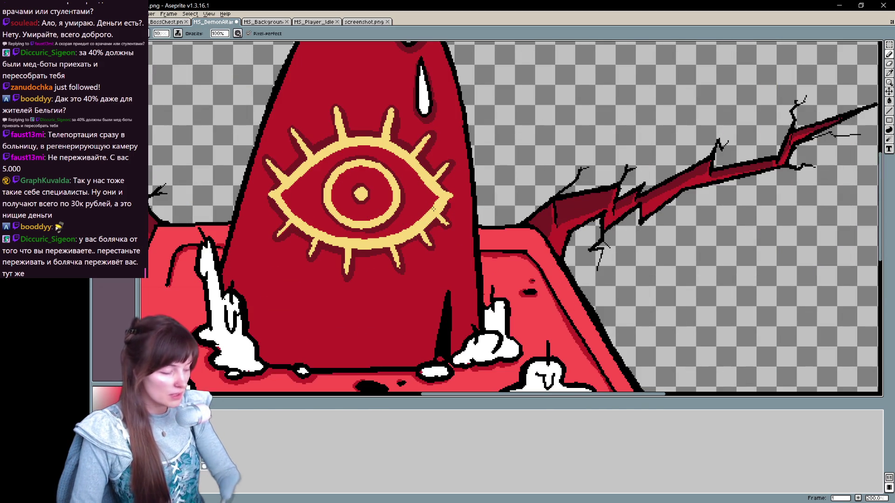
pyautogui.press('i')
pyautogui.press('b')
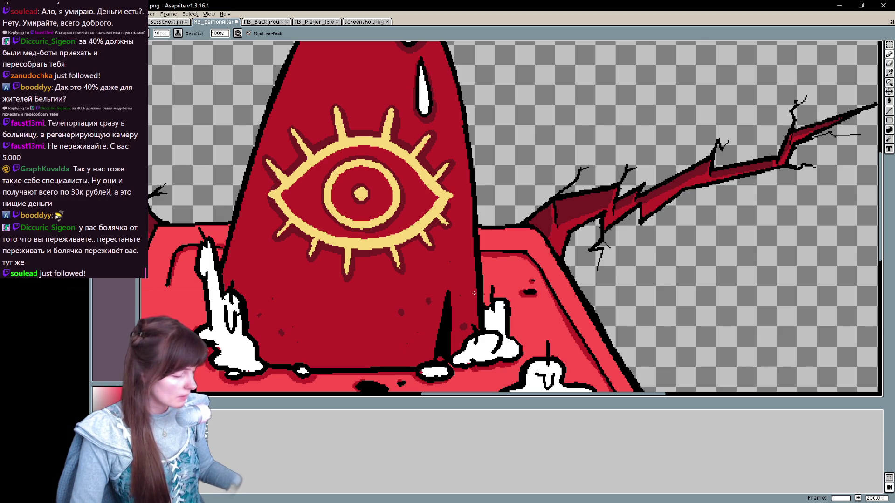
pyautogui.scroll(1, 380, 94)
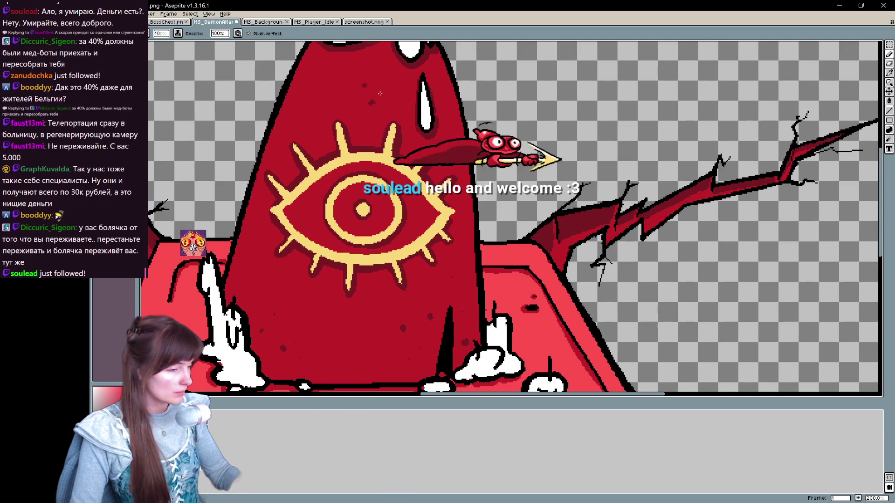
pyautogui.scroll(3, 318, 115)
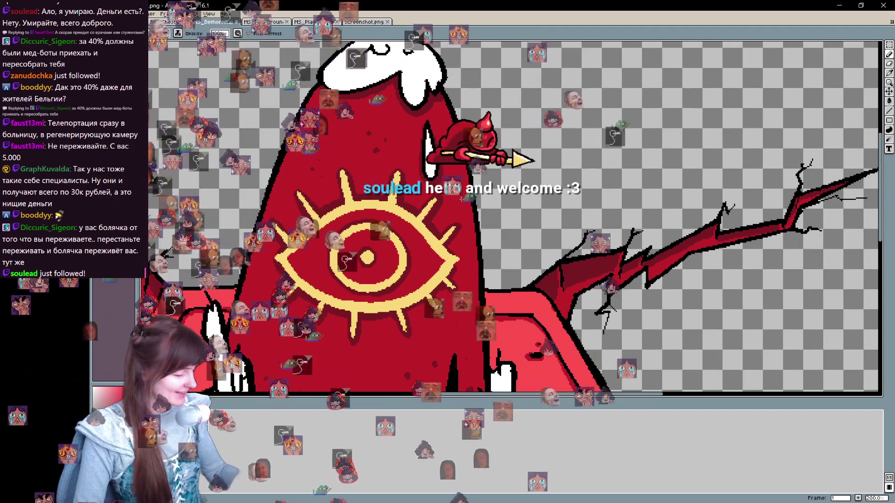
pyautogui.scroll(-5, 344, 188)
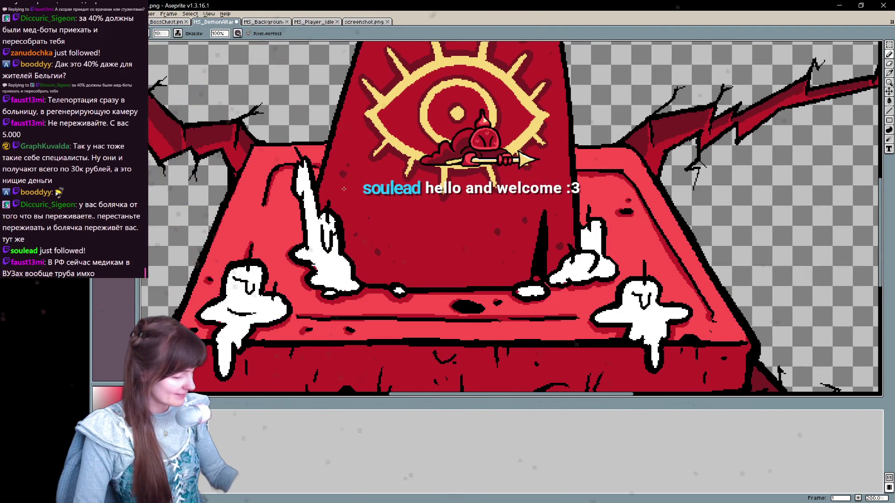
pyautogui.scroll(3, 389, 351)
pyautogui.moveTo(270, 268)
pyautogui.mouseDown()
pyautogui.moveTo(332, 355)
pyautogui.moveTo(361, 224)
pyautogui.mouseUp()
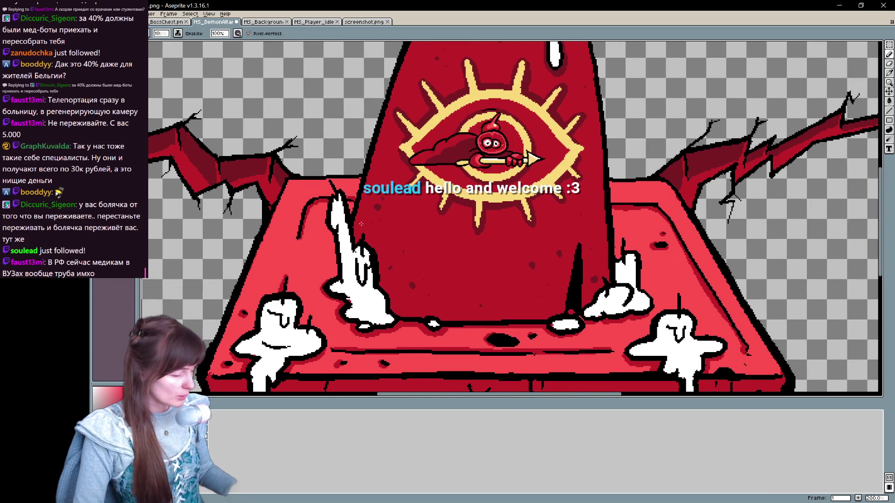
pyautogui.scroll(-2, 360, 224)
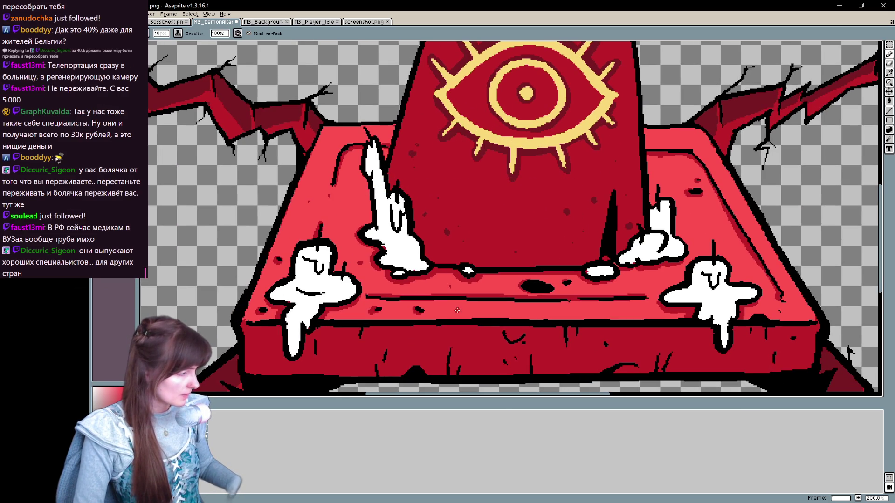
pyautogui.moveTo(593, 312); pyautogui.dragTo(386, 329)
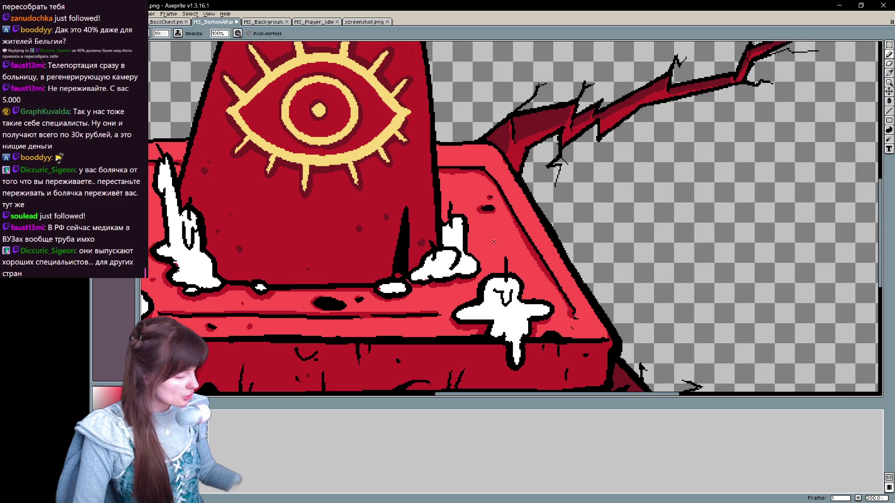
# Step: Undo the last stroke, sample the altar colour, and darken the slab's top edge and front crack
pyautogui.hotkey('ctrl', 'z')
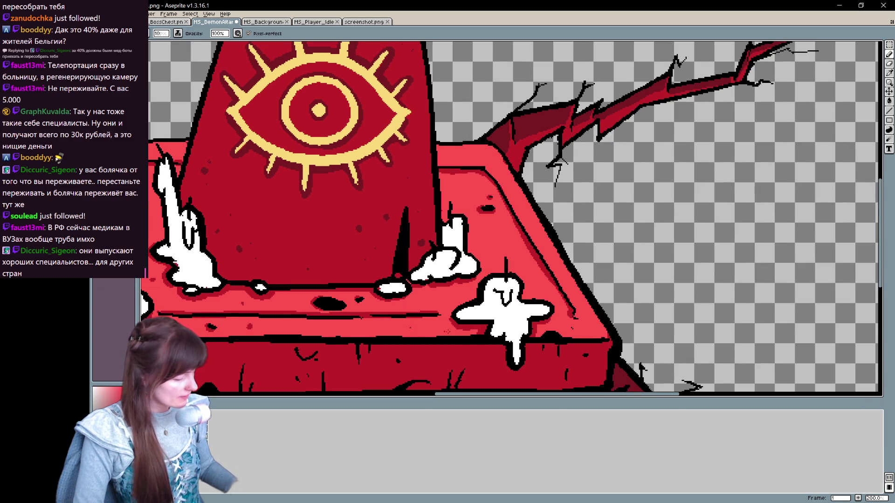
pyautogui.moveTo(297, 390); pyautogui.dragTo(413, 294)
pyautogui.keyDown('alt'); pyautogui.click(748, 287); pyautogui.keyUp('alt')
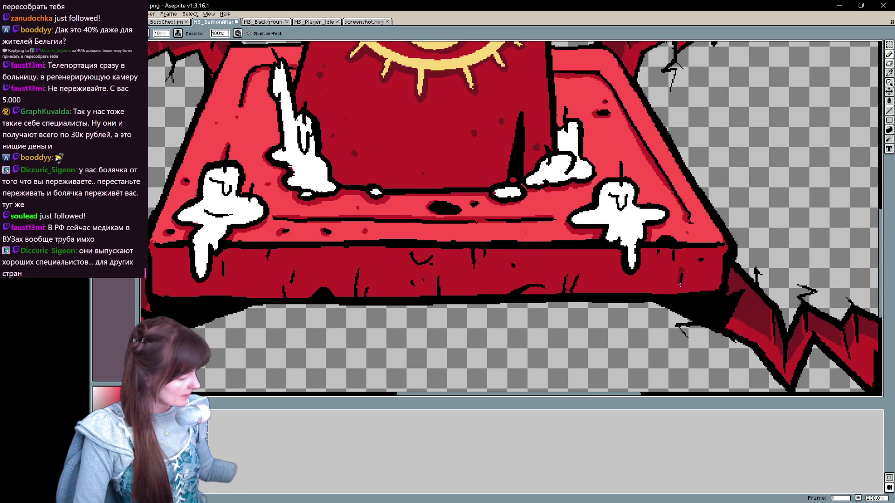
pyautogui.moveTo(669, 248)
pyautogui.mouseDown()
pyautogui.moveTo(646, 247)
pyautogui.moveTo(621, 273)
pyautogui.mouseUp()
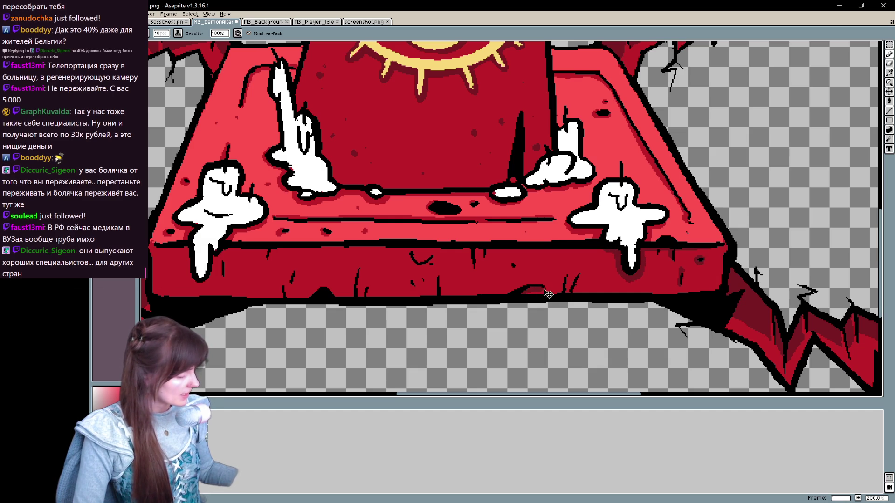
pyautogui.moveTo(473, 247); pyautogui.dragTo(471, 269)
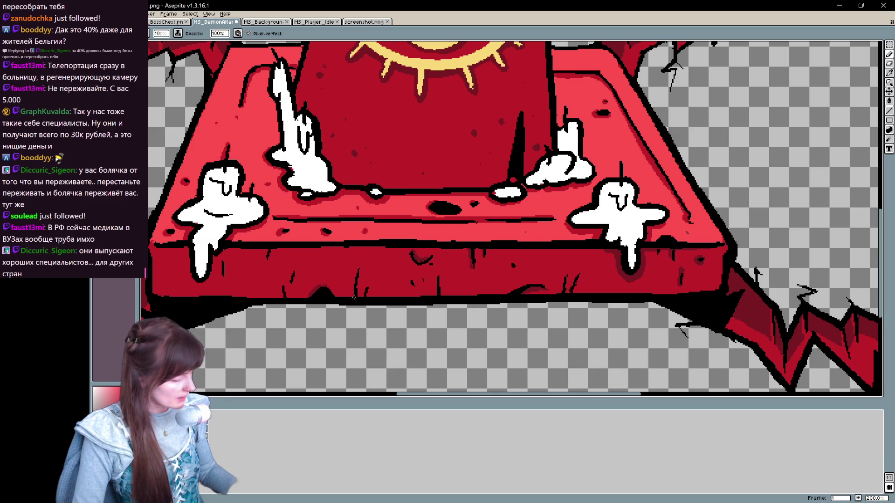
# Step: Shade the bottom and right edge of a white wax drip, then recentre on both candles
pyautogui.hscroll(-5, 365, 289)
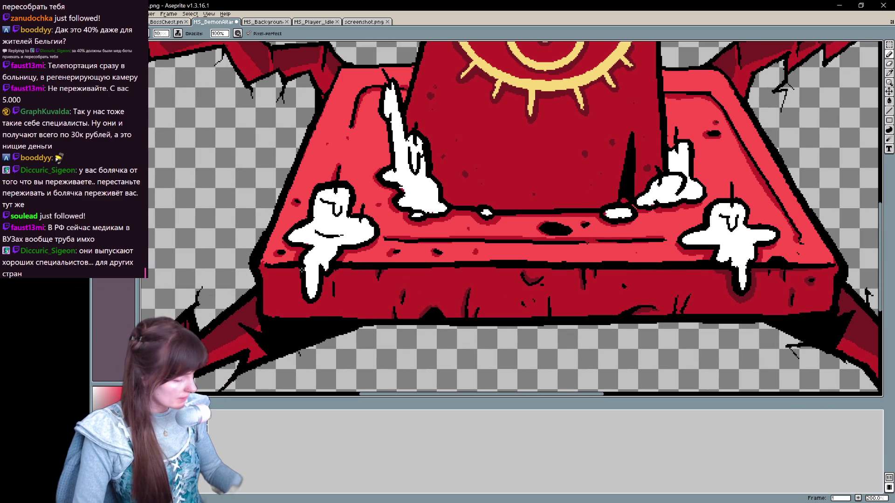
pyautogui.moveTo(309, 306); pyautogui.dragTo(323, 273)
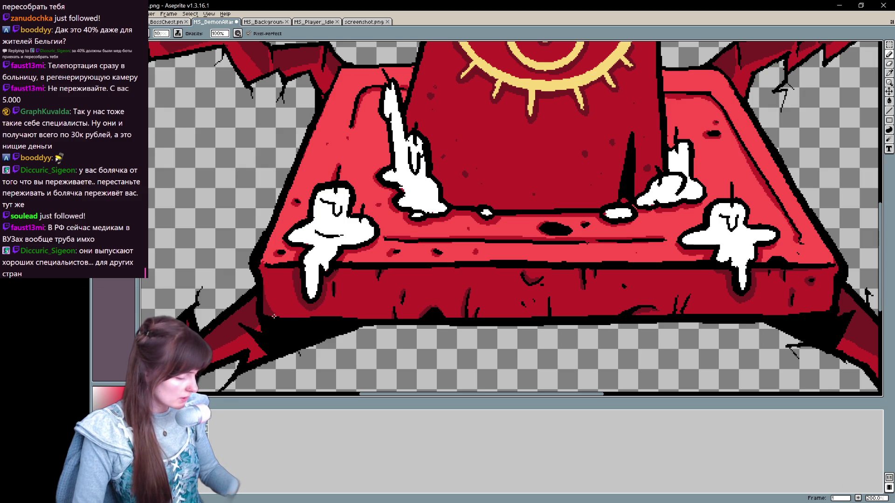
pyautogui.moveTo(324, 317); pyautogui.dragTo(602, 297)
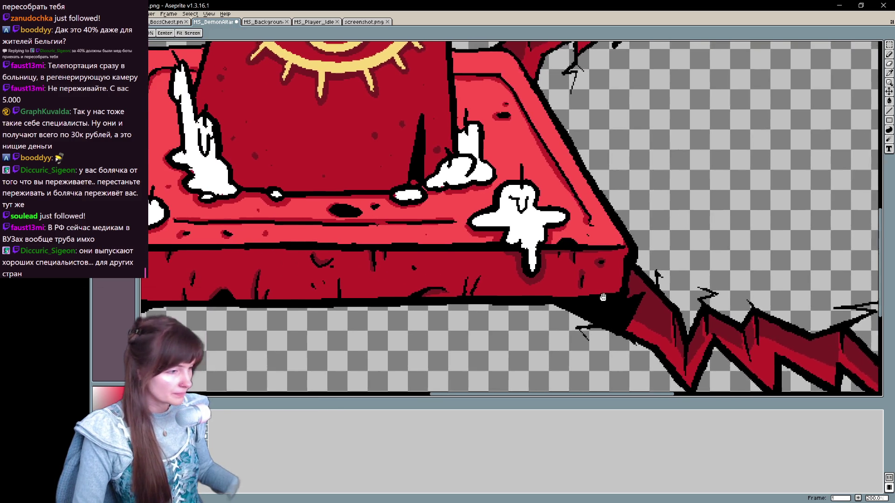
pyautogui.moveTo(368, 257); pyautogui.dragTo(640, 286)
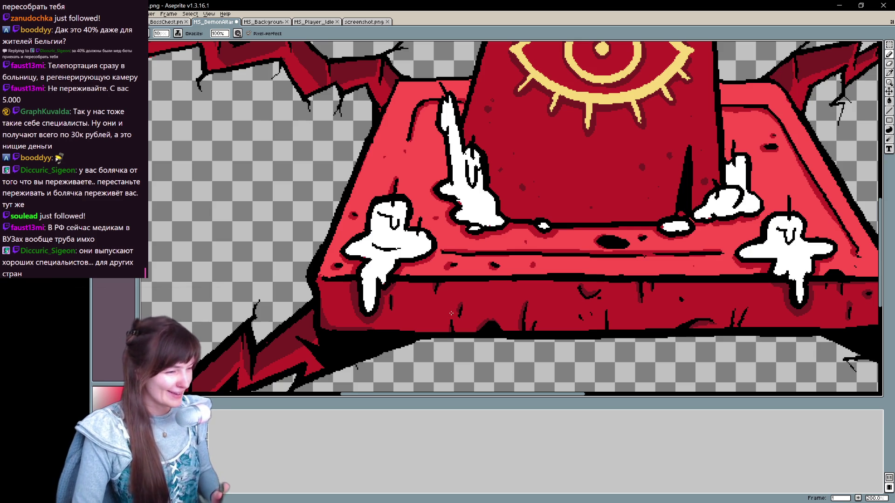
pyautogui.scroll(-2, 451, 313)
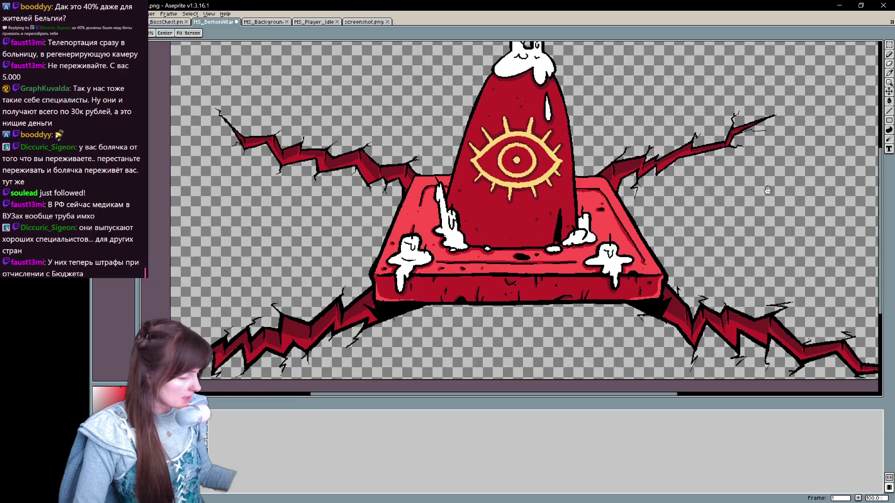
pyautogui.press('b')
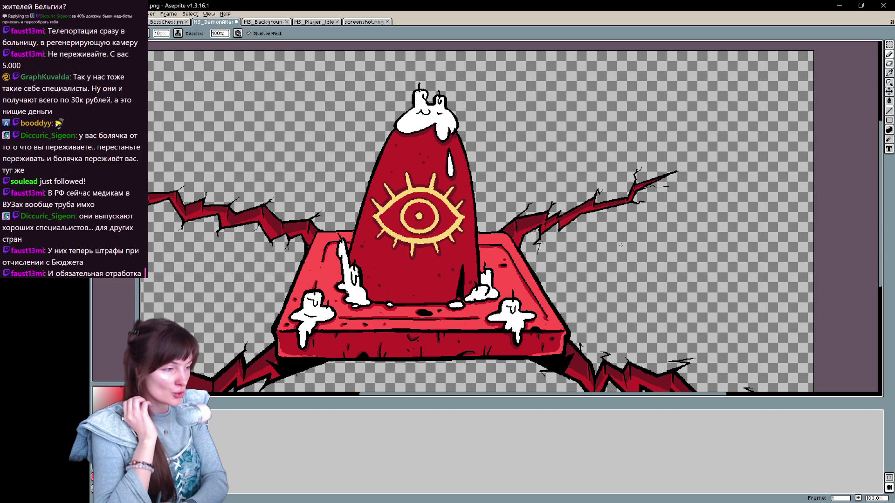
pyautogui.scroll(-1, 621, 245)
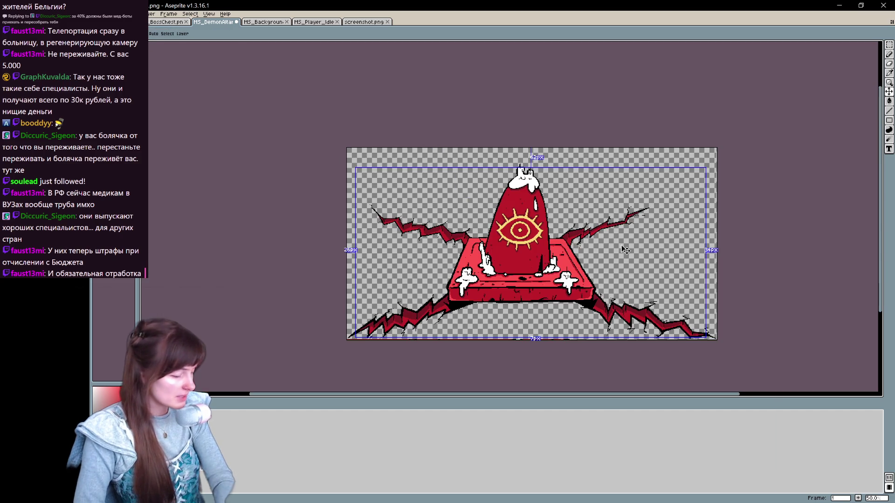
pyautogui.scroll(1, 621, 245)
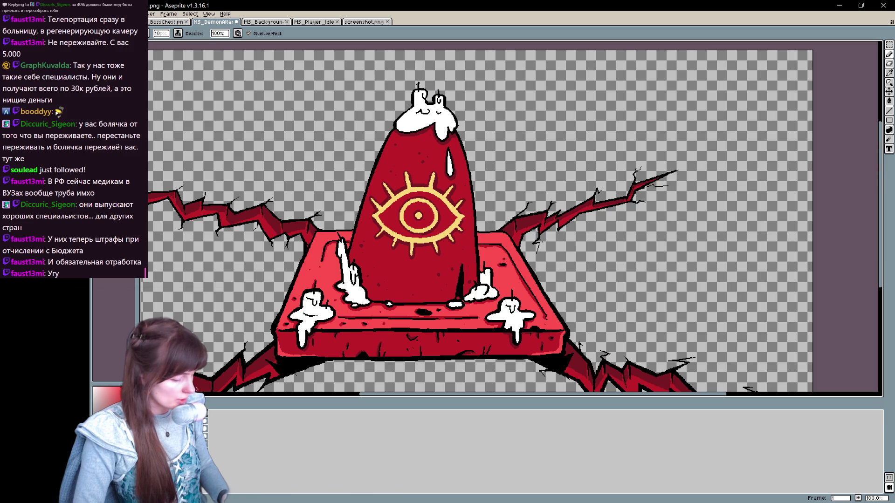
pyautogui.rightClick(621, 246)
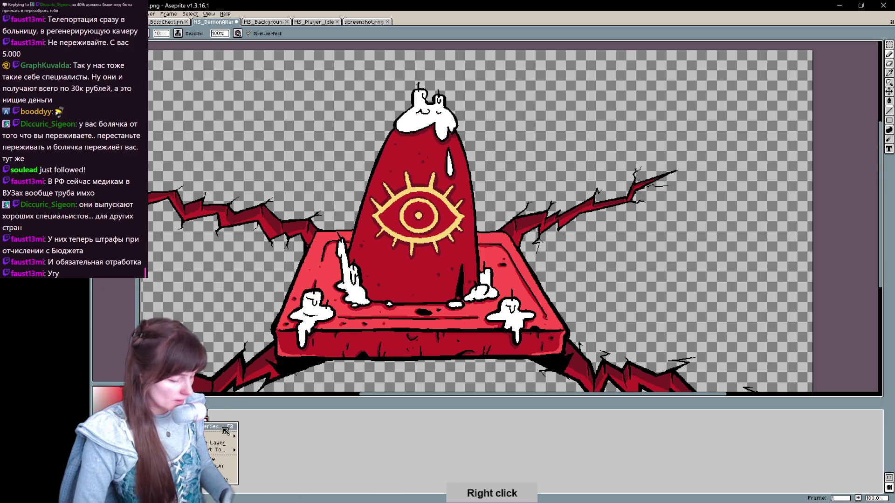
# Step: Add a second animation frame and paste pale yellow flames above every candle
pyautogui.moveTo(219, 443)
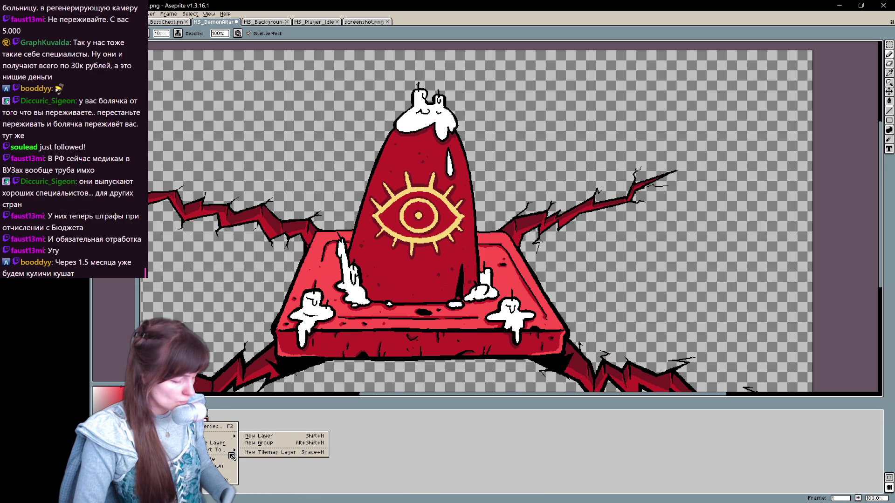
pyautogui.click(260, 424)
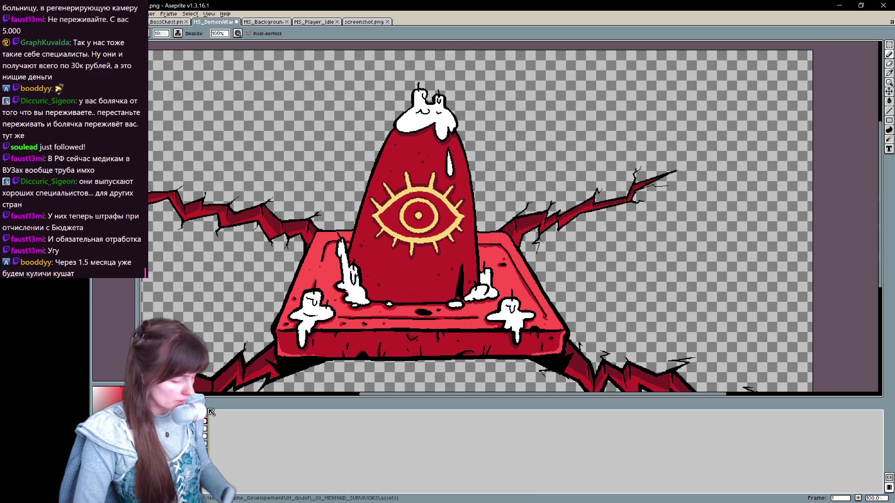
pyautogui.rightClick(208, 412)
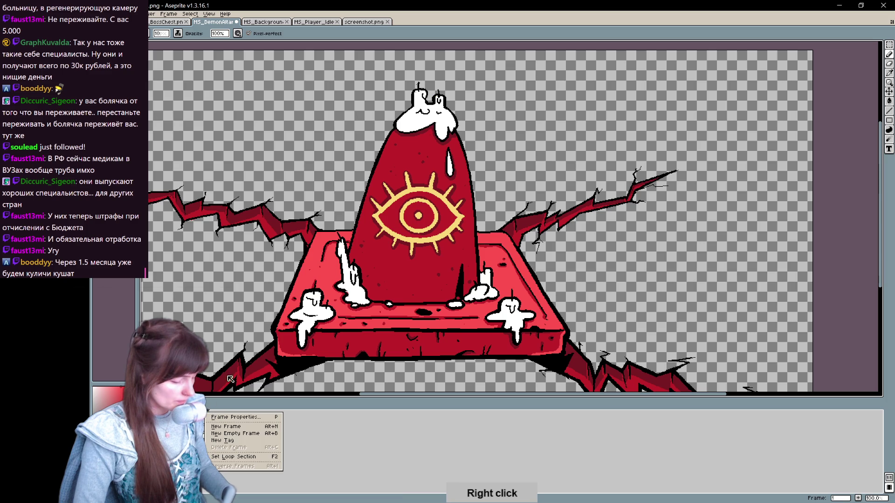
pyautogui.click(267, 426)
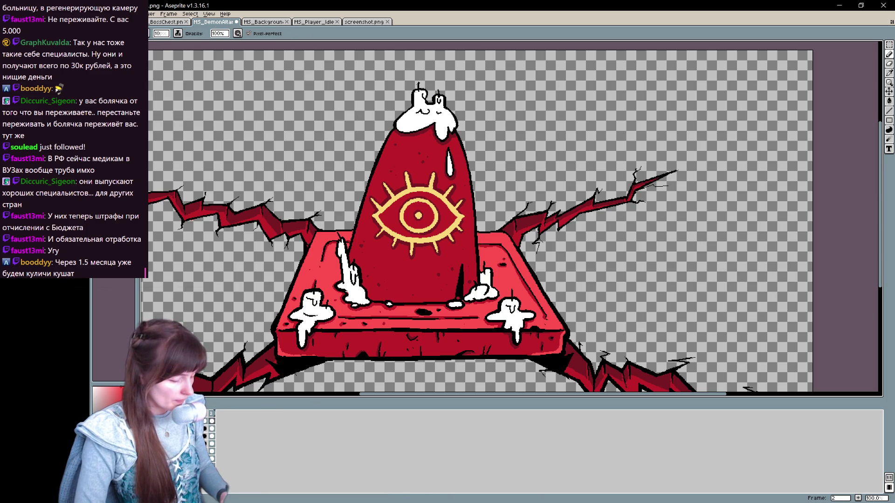
pyautogui.hotkey('ctrl', 'v')
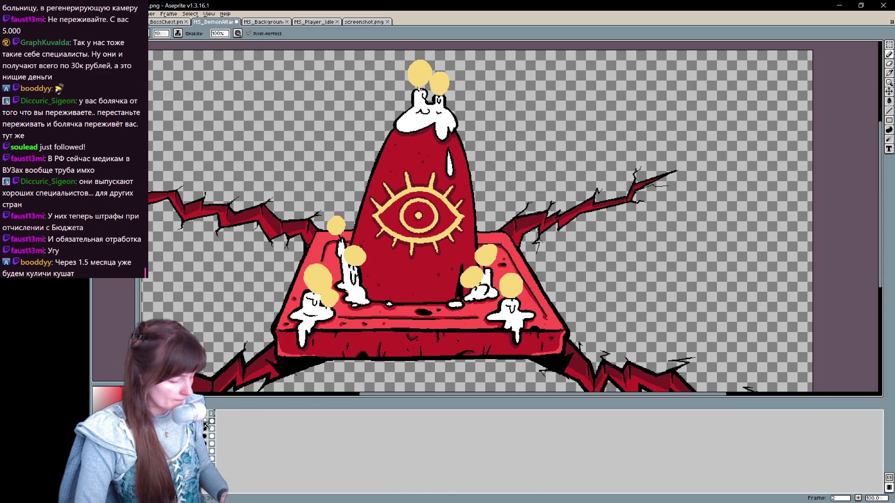
# Step: Lasso the upper-left candle flame on frame 2, scale it up and shift it slightly left
pyautogui.moveTo(559, 216); pyautogui.dragTo(530, 290)
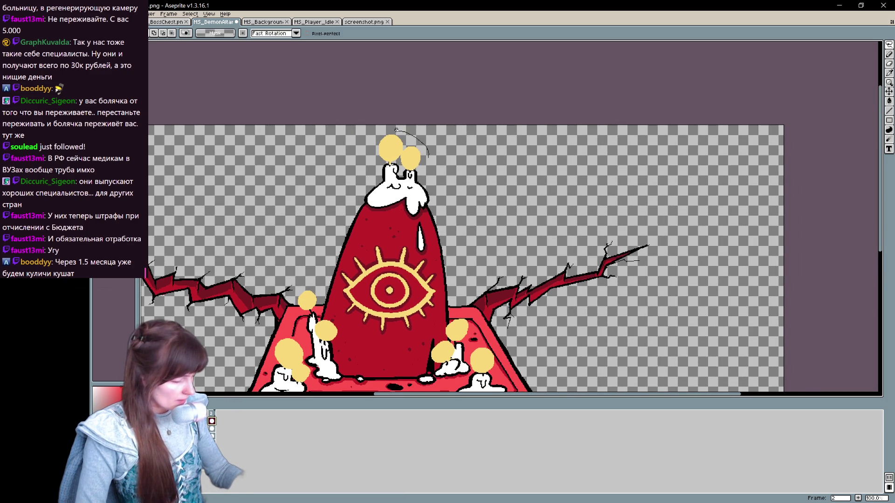
pyautogui.scroll(1, 397, 130)
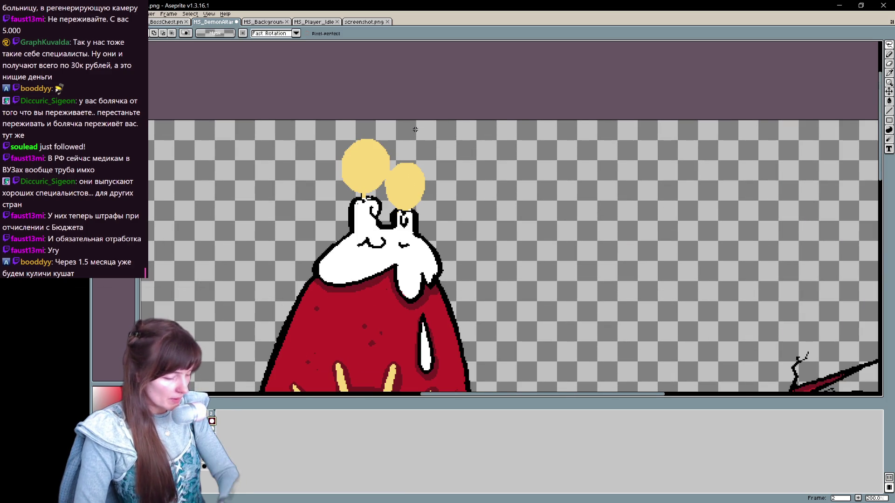
pyautogui.scroll(1, 415, 129)
pyautogui.moveTo(368, 215)
pyautogui.mouseDown()
pyautogui.moveTo(372, 205)
pyautogui.moveTo(290, 227)
pyautogui.moveTo(336, 229)
pyautogui.mouseUp()
pyautogui.moveTo(392, 126); pyautogui.dragTo(395, 129)
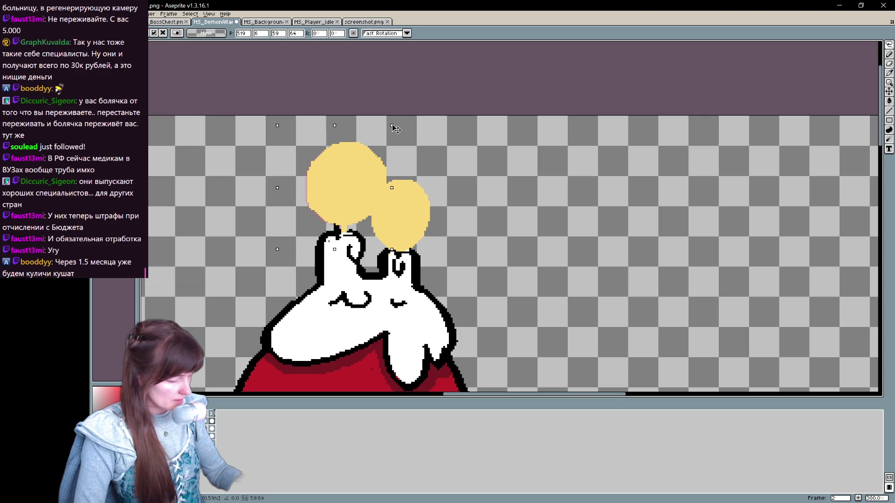
pyautogui.moveTo(360, 175); pyautogui.dragTo(352, 176)
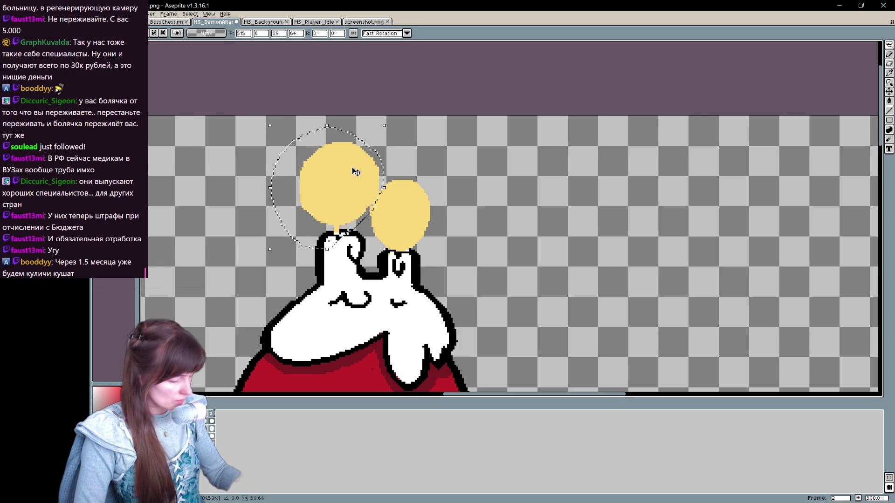
# Step: Compare the left flame against frame 1, enlarge it a little more, then deselect
pyautogui.click(216, 427)
pyautogui.click(215, 426)
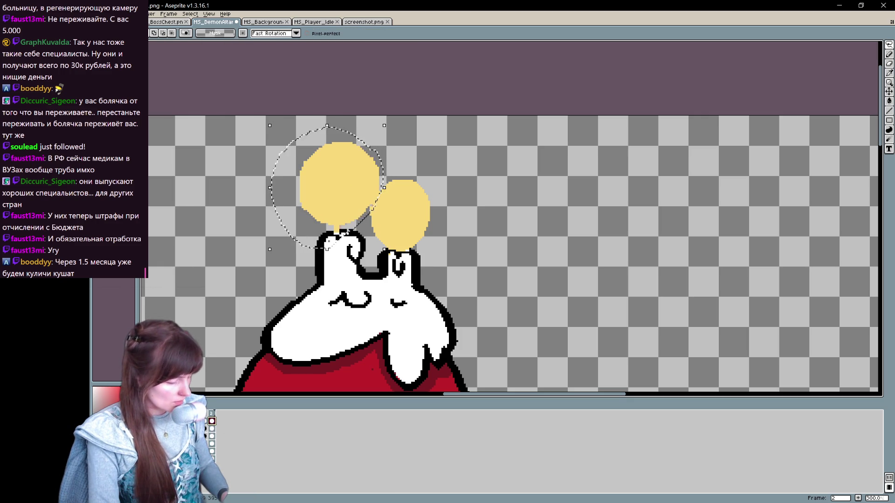
pyautogui.click(207, 425)
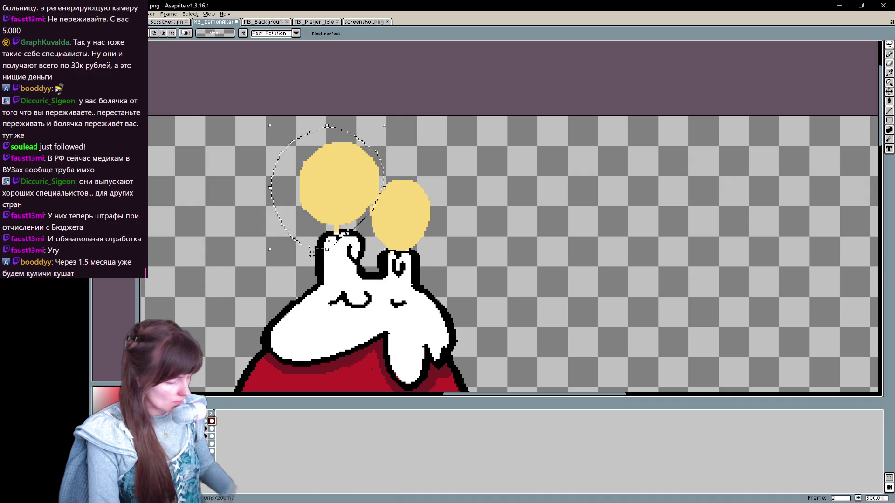
pyautogui.click(275, 253)
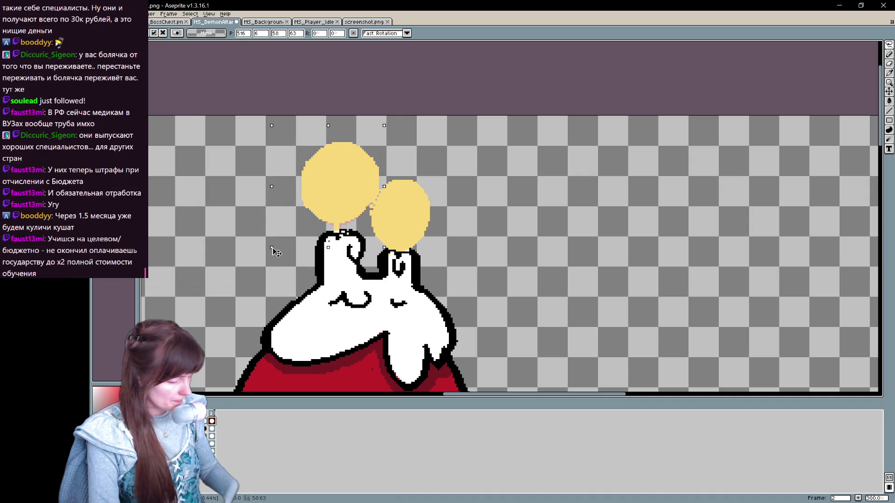
pyautogui.moveTo(275, 246); pyautogui.dragTo(273, 250)
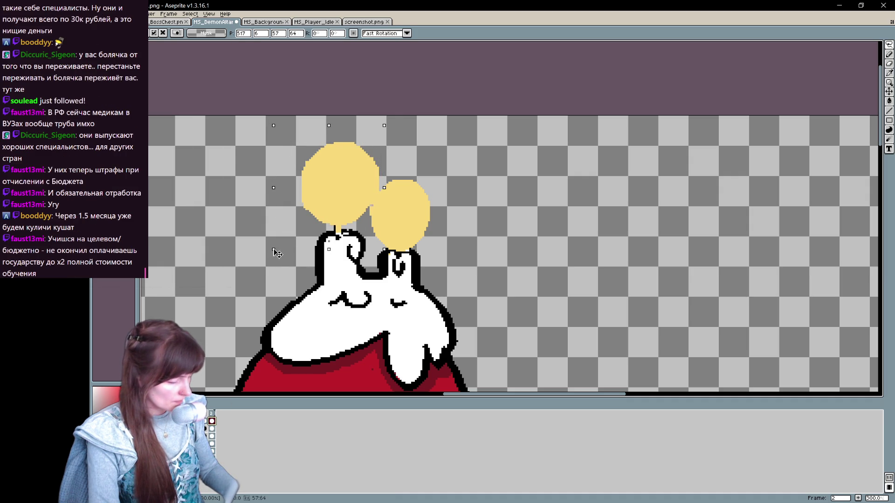
pyautogui.click(216, 423)
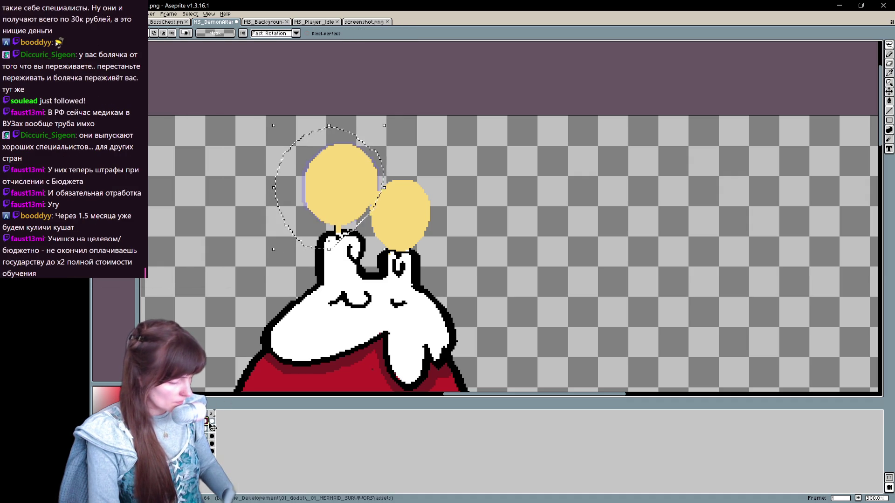
pyautogui.press('.')
pyautogui.press(',')
pyautogui.press('.')
pyautogui.hotkey('ctrl', 'd')
# Step: Lasso the right flame, enlarge it slightly, and play the animation to check the flicker
pyautogui.moveTo(454, 215)
pyautogui.mouseDown()
pyautogui.moveTo(422, 173)
pyautogui.moveTo(383, 187)
pyautogui.mouseUp()
pyautogui.moveTo(365, 239); pyautogui.dragTo(466, 242)
pyautogui.moveTo(472, 169)
pyautogui.mouseDown()
pyautogui.moveTo(471, 161)
pyautogui.moveTo(476, 167)
pyautogui.mouseUp()
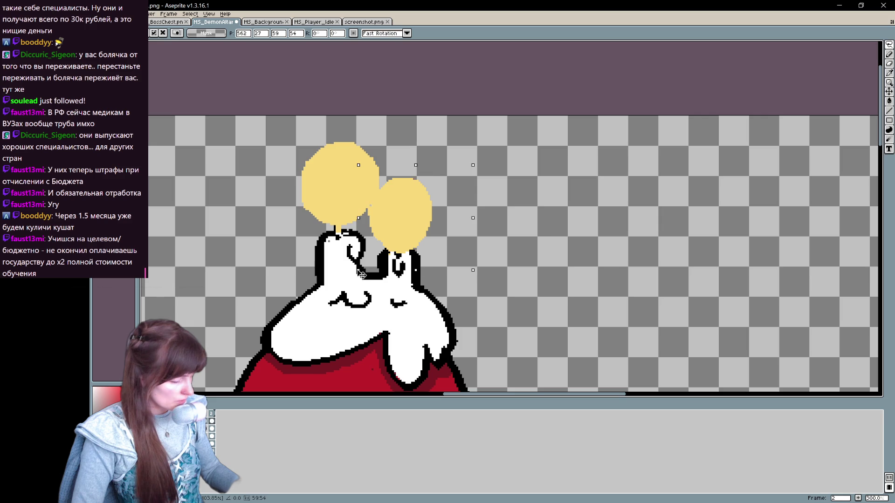
pyautogui.hotkey('ctrl', 'd')
pyautogui.press('Return')
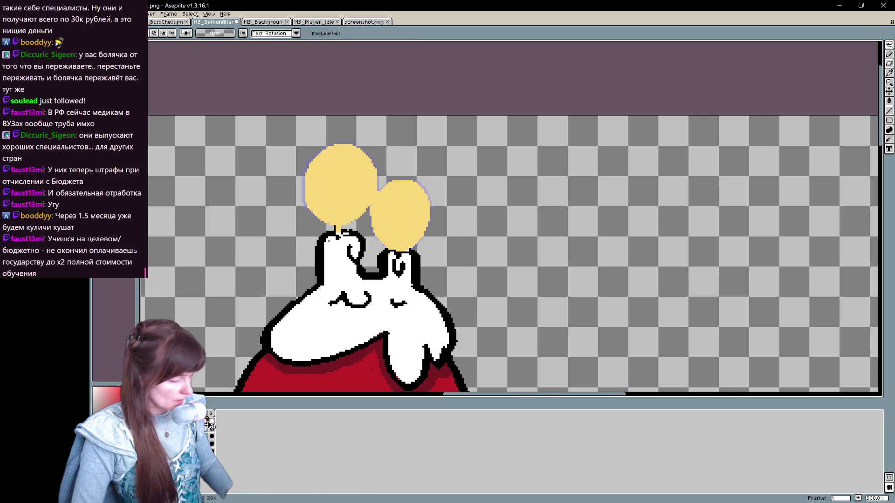
# Step: Eyedrop the flame yellow, switch to the Pencil with a different ink, and place a test pixel
pyautogui.keyDown('alt'); pyautogui.click(366, 214); pyautogui.keyUp('alt')
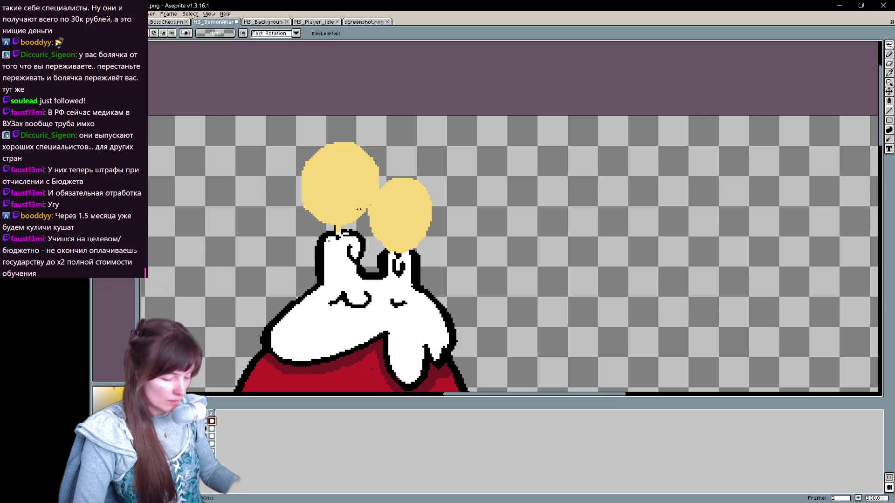
pyautogui.press('b')
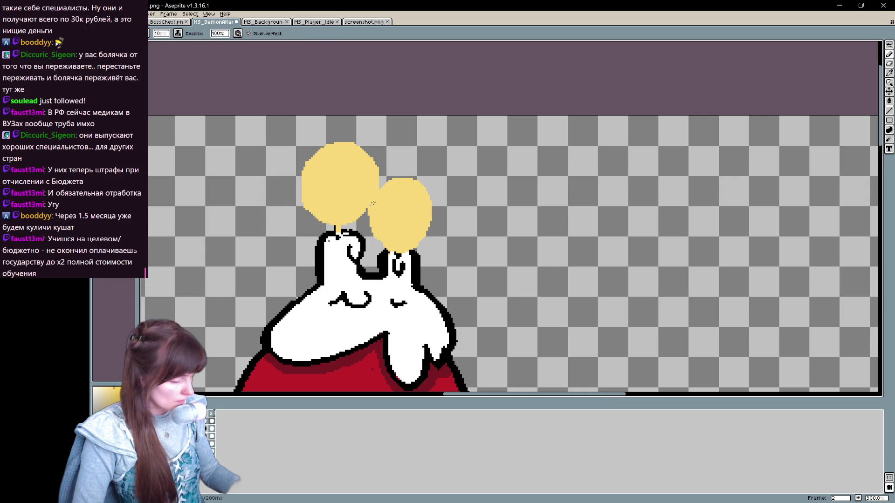
pyautogui.click(178, 33)
pyautogui.click(196, 52)
pyautogui.click(272, 127)
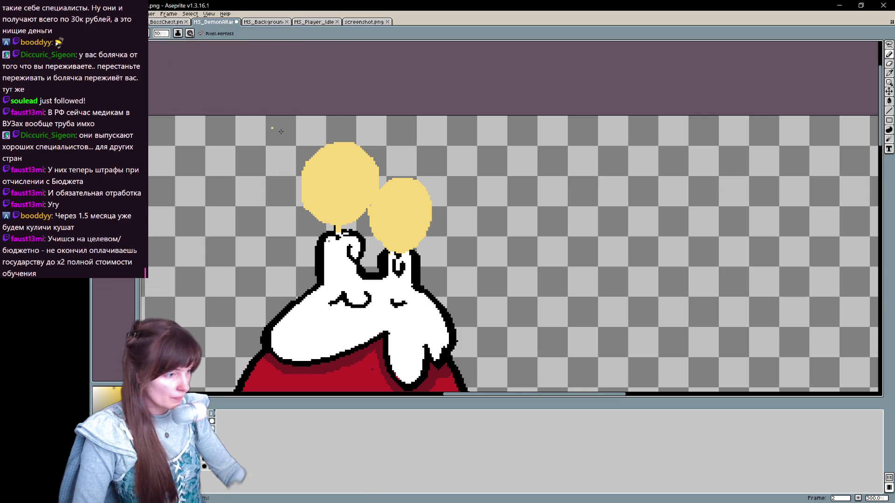
pyautogui.scroll(2, 452, 224)
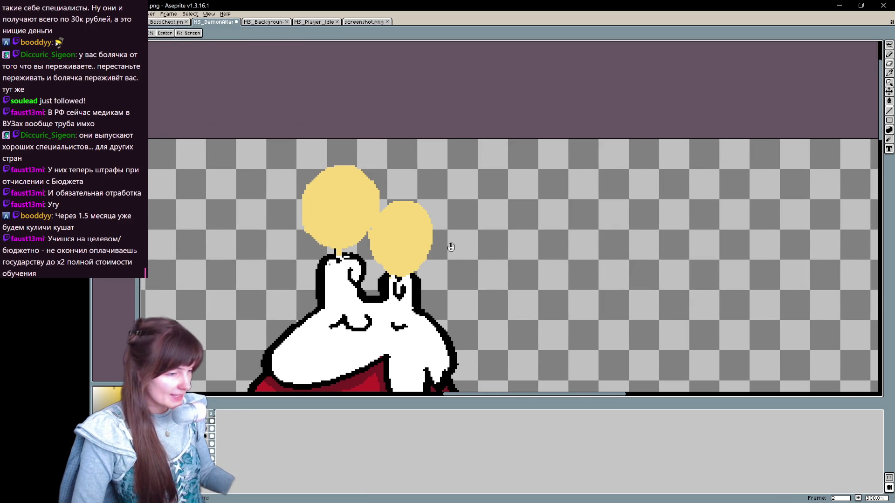
# Step: Pan and zoom in on the yellow eye on the altar's red body, then save the drawing
pyautogui.moveTo(417, 349)
pyautogui.mouseDown()
pyautogui.moveTo(456, 294)
pyautogui.moveTo(492, 288)
pyautogui.mouseUp()
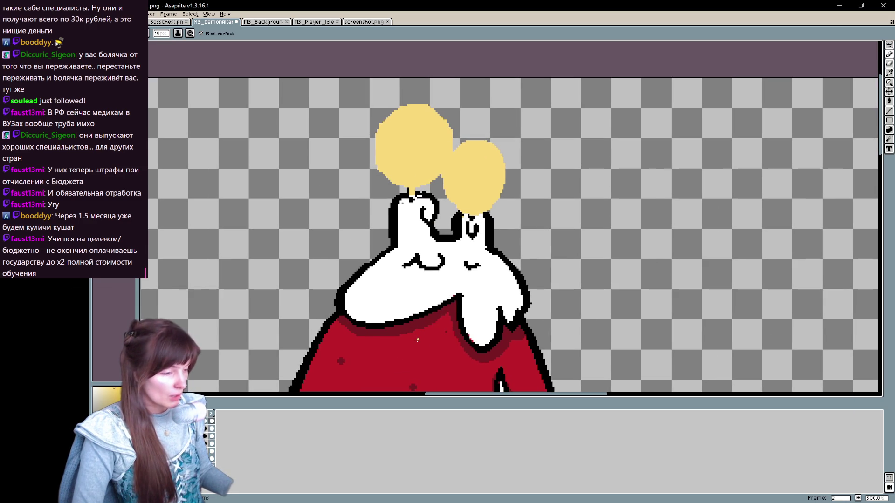
pyautogui.scroll(1, 417, 340)
pyautogui.moveTo(417, 340); pyautogui.dragTo(469, 191)
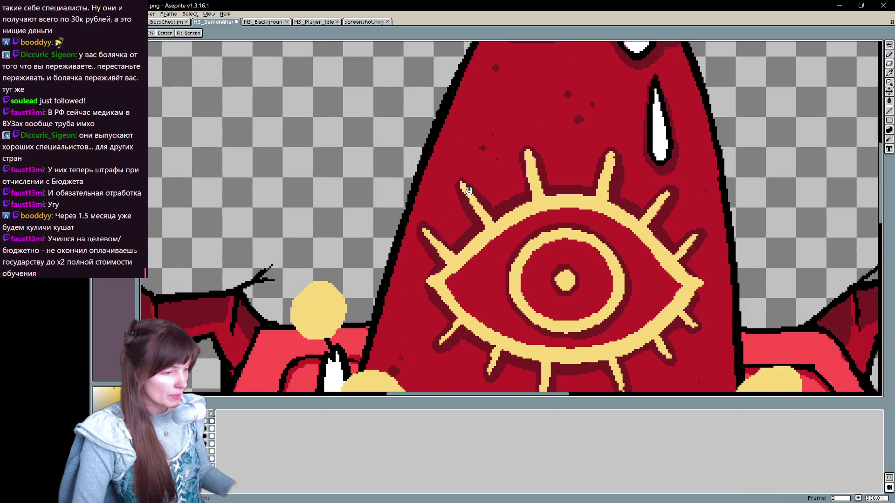
pyautogui.hscroll(-5, 469, 191)
pyautogui.scroll(-5, 469, 191)
pyautogui.hotkey('ctrl', 's')
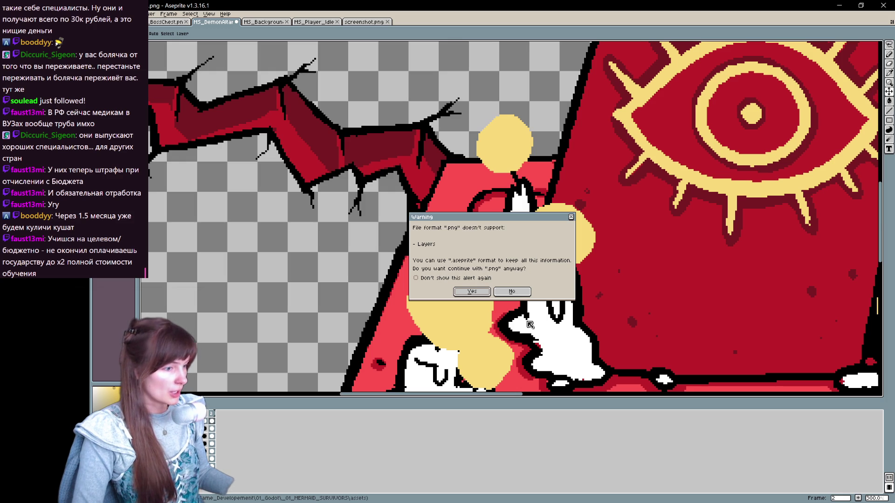
# Step: Dismiss the PNG layer warning and cancel the two-file animation export
pyautogui.click(475, 291)
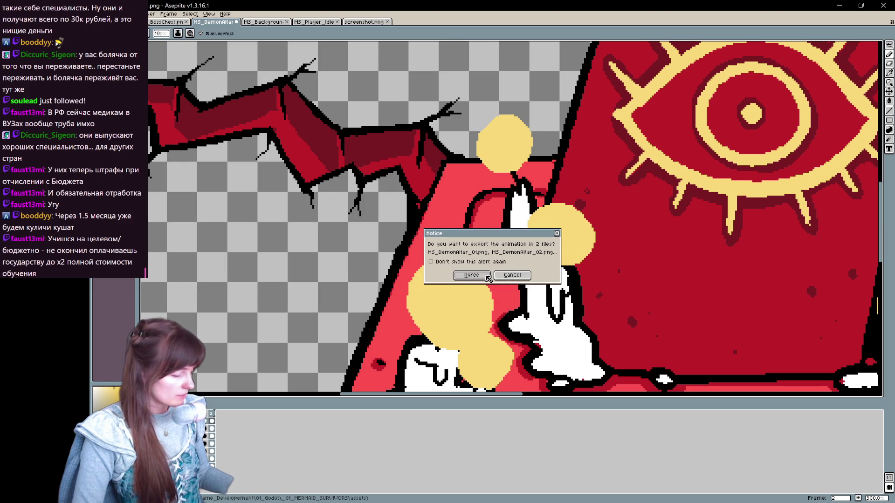
pyautogui.click(521, 277)
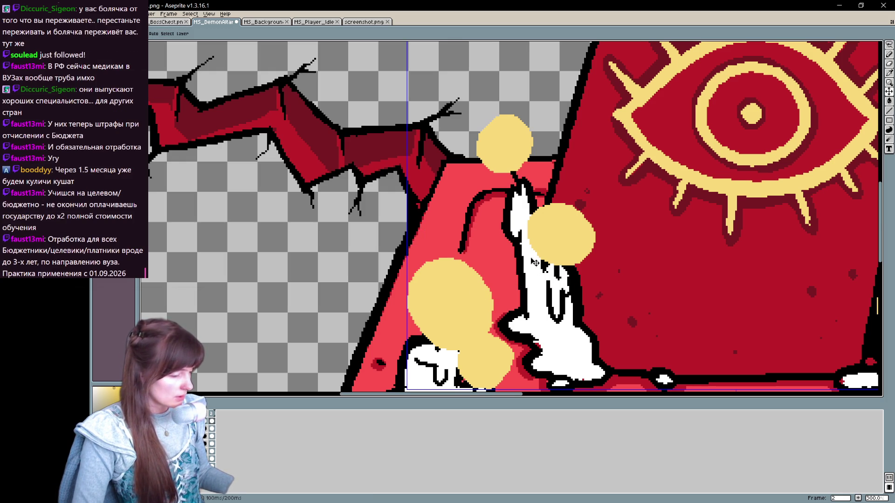
pyautogui.hotkey('ctrl', 's')
pyautogui.click(516, 292)
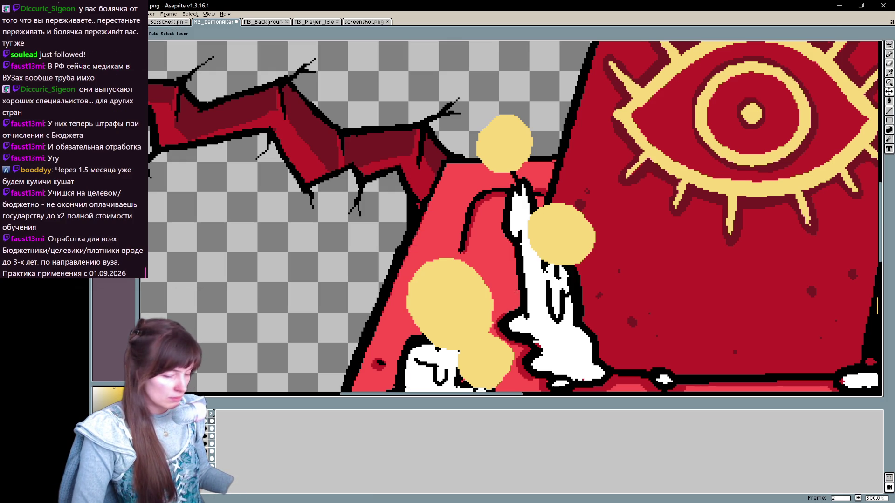
# Step: Save the drawing as MS_DemonAltar_01.ase with the Aseprite file type
pyautogui.hotkey('ctrl', 'shift', 's')
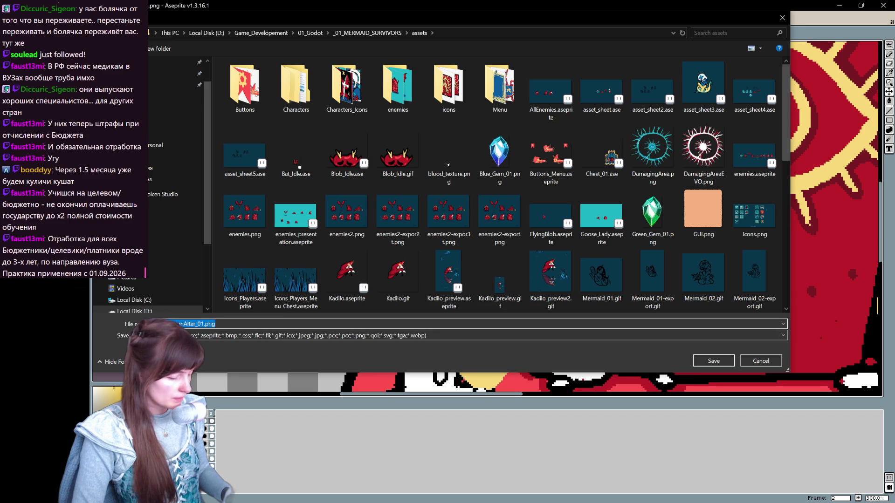
pyautogui.click(646, 336)
pyautogui.click(646, 357)
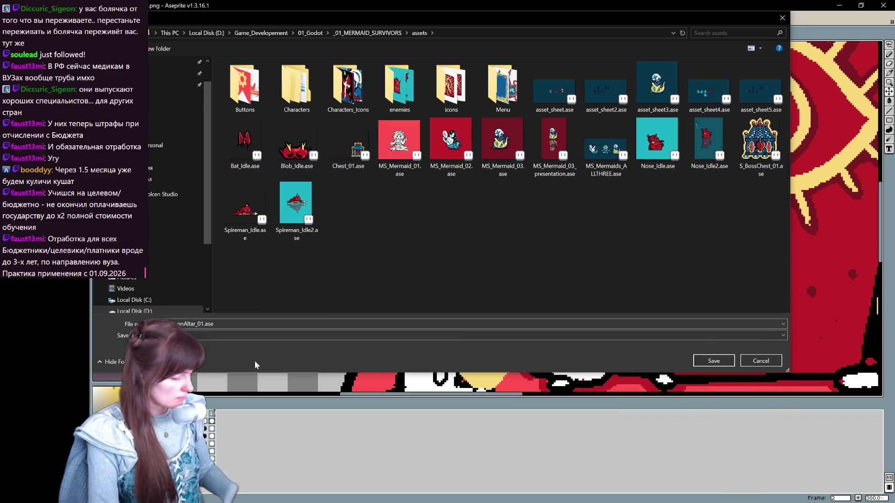
pyautogui.click(714, 361)
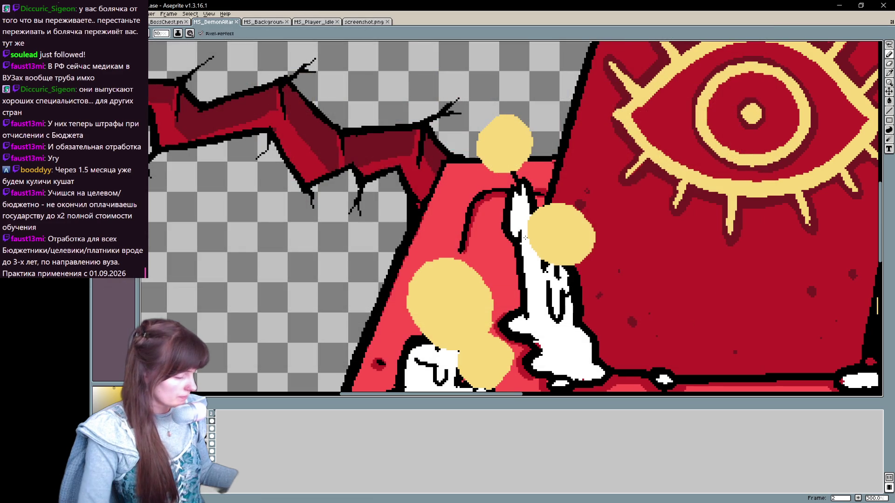
# Step: Select the top flame with an ellipse and rotate it slightly
pyautogui.scroll(-2, 526, 239)
pyautogui.scroll(2, 411, 193)
pyautogui.moveTo(337, 139)
pyautogui.mouseDown()
pyautogui.moveTo(411, 200)
pyautogui.moveTo(430, 245)
pyautogui.mouseUp()
pyautogui.moveTo(433, 136); pyautogui.dragTo(439, 138)
pyautogui.moveTo(320, 230); pyautogui.dragTo(353, 264)
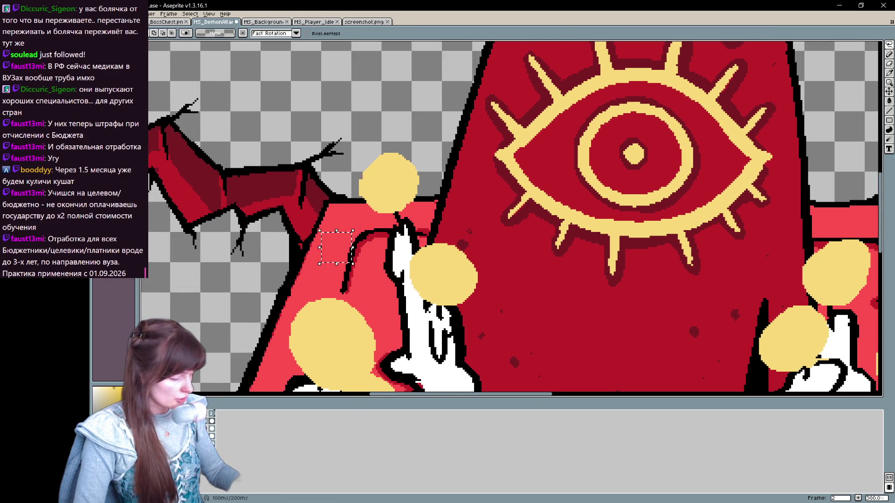
pyautogui.moveTo(335, 136); pyautogui.dragTo(434, 248)
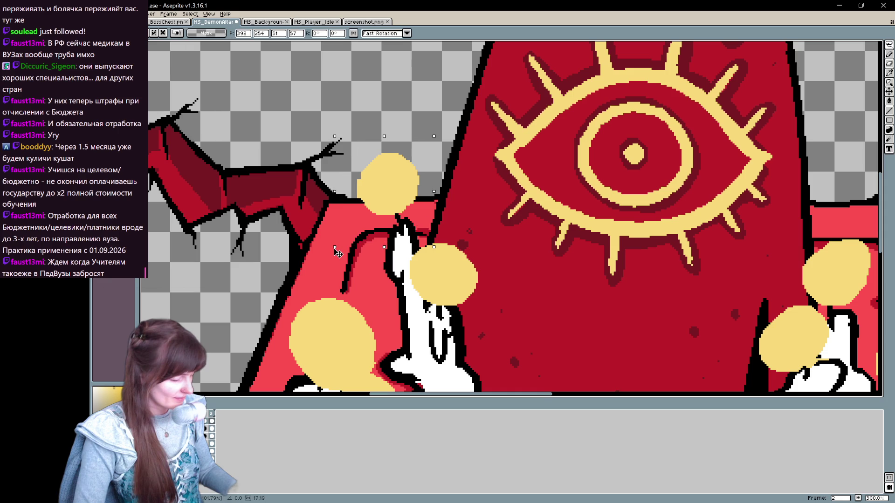
pyautogui.hotkey('ctrl', 'd')
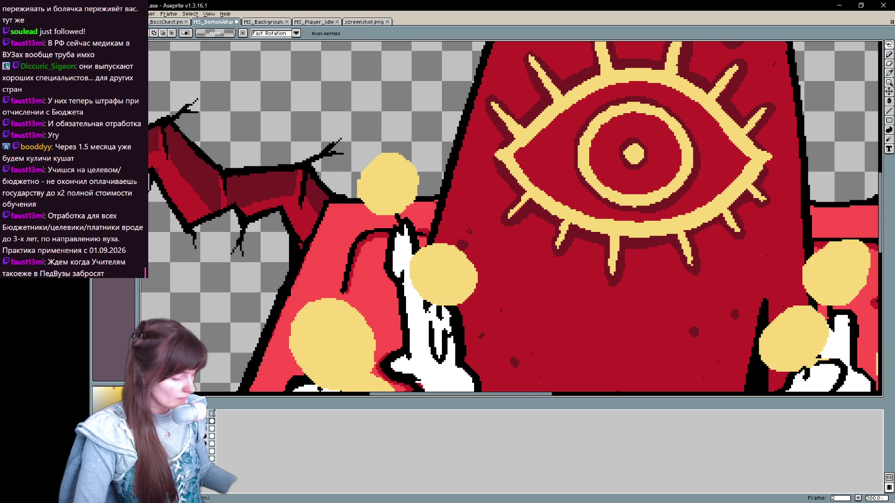
# Step: Compare frames, then narrow the white candle and its flame on frame 2
pyautogui.click(212, 426)
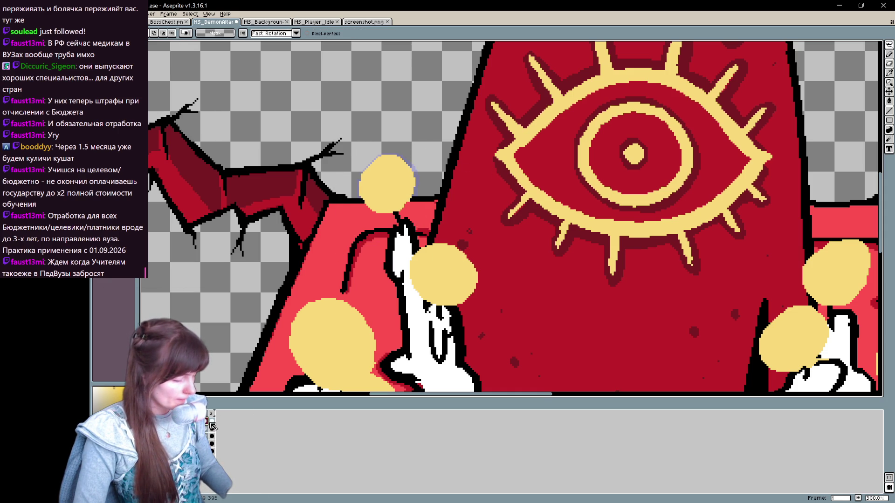
pyautogui.click(212, 422)
pyautogui.moveTo(488, 262)
pyautogui.mouseDown()
pyautogui.moveTo(493, 273)
pyautogui.moveTo(469, 330)
pyautogui.moveTo(411, 322)
pyautogui.mouseUp()
pyautogui.moveTo(497, 232); pyautogui.dragTo(495, 231)
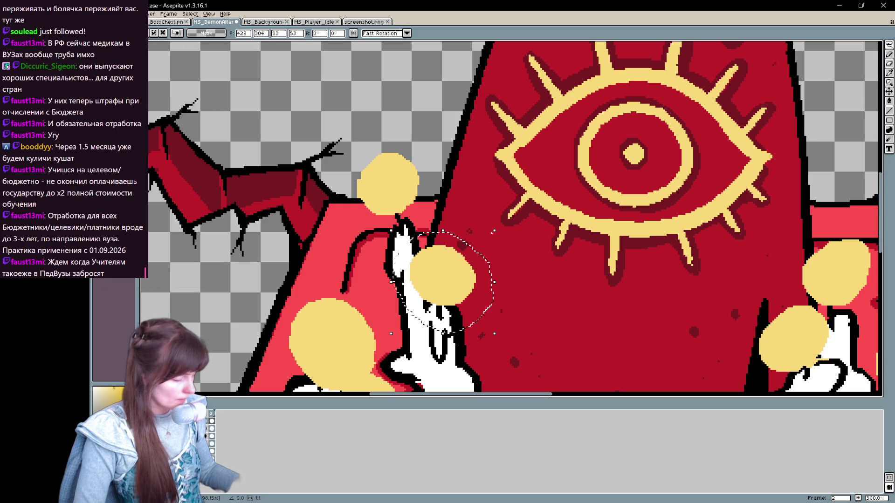
pyautogui.moveTo(392, 334); pyautogui.dragTo(394, 334)
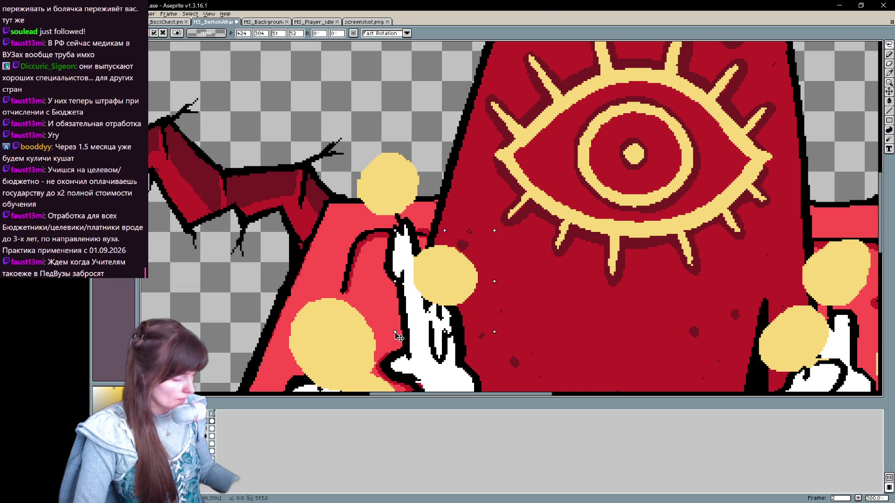
pyautogui.press('Return')
# Step: Select the lower yellow flame with an ellipse and enlarge it slightly
pyautogui.moveTo(531, 333)
pyautogui.mouseDown()
pyautogui.moveTo(676, 186)
pyautogui.moveTo(555, 307)
pyautogui.mouseUp()
pyautogui.moveTo(596, 253)
pyautogui.mouseDown()
pyautogui.moveTo(576, 274)
pyautogui.moveTo(598, 219)
pyautogui.mouseUp()
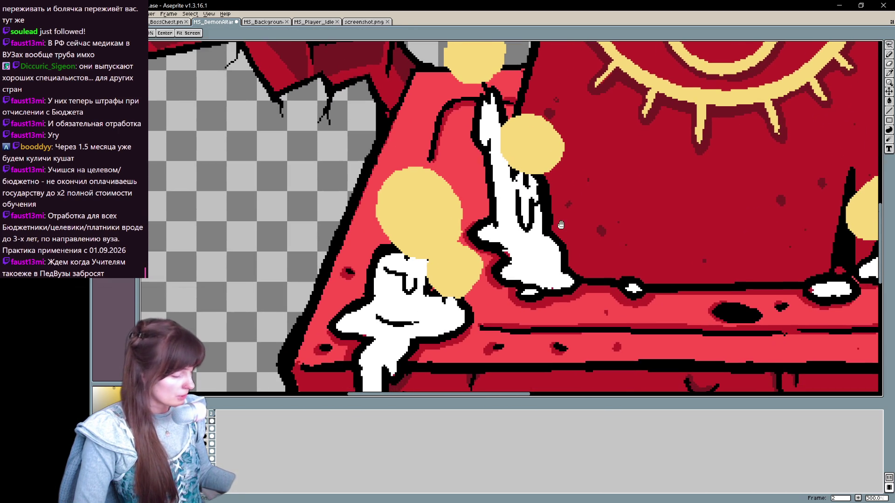
pyautogui.moveTo(421, 312); pyautogui.dragTo(497, 234)
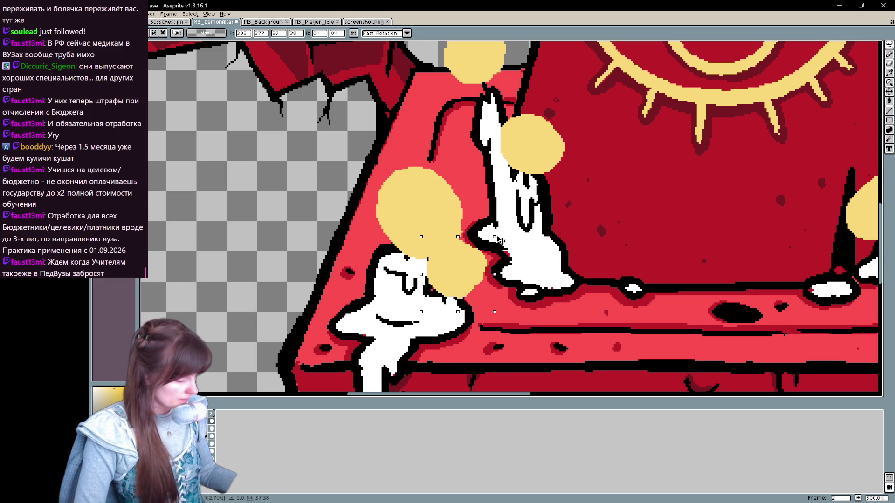
pyautogui.moveTo(421, 312); pyautogui.dragTo(418, 315)
pyautogui.press('Return')
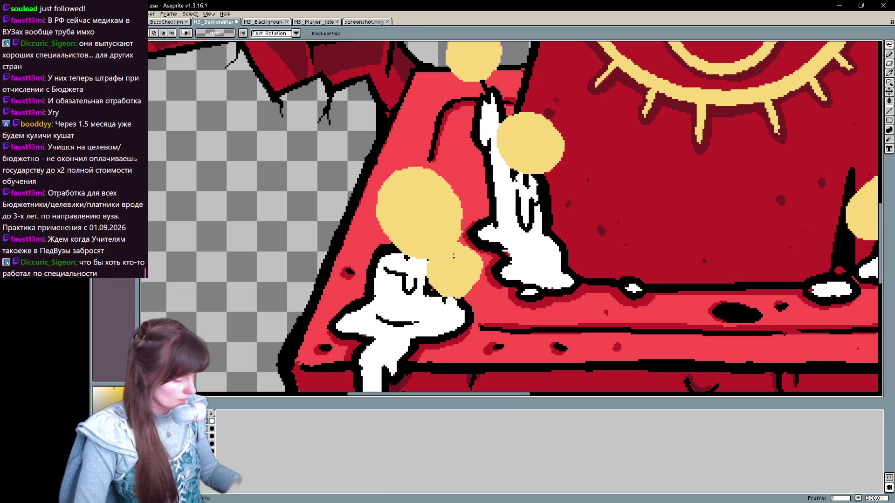
# Step: Select the flames over the left candle and scale them up a bit
pyautogui.moveTo(480, 143)
pyautogui.mouseDown()
pyautogui.moveTo(390, 259)
pyautogui.moveTo(341, 296)
pyautogui.mouseUp()
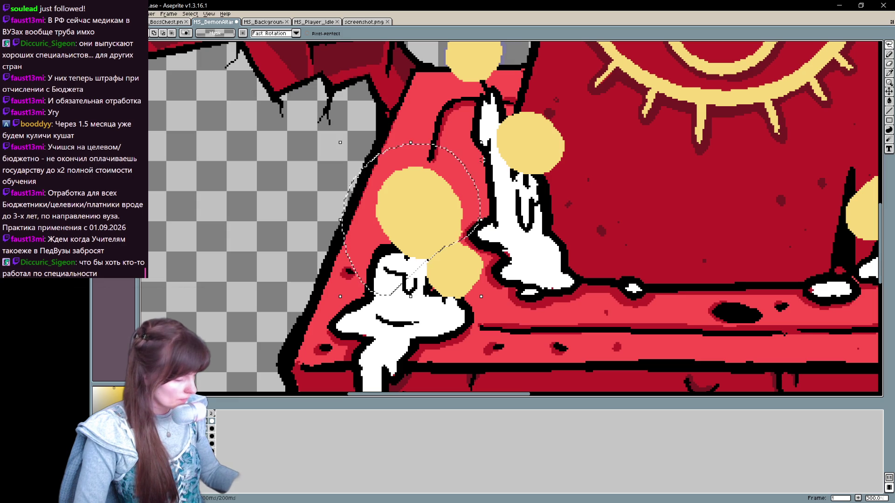
pyautogui.moveTo(481, 142); pyautogui.dragTo(491, 138)
pyautogui.moveTo(340, 298); pyautogui.dragTo(335, 302)
pyautogui.press('Return')
pyautogui.hotkey('ctrl', 't')
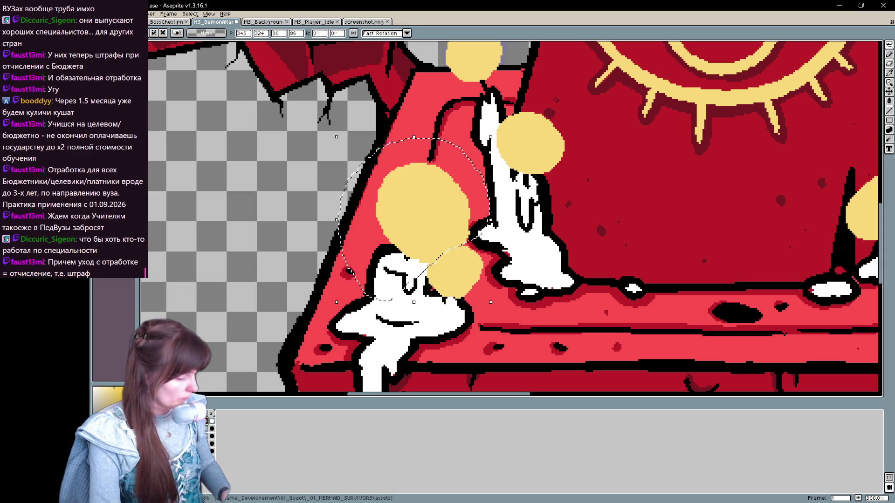
pyautogui.hotkey('ctrl', 'd')
pyautogui.press('b')
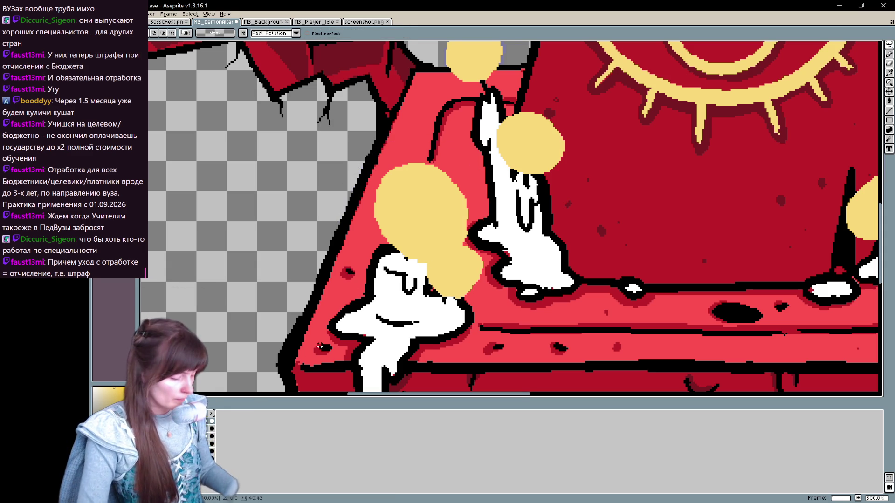
pyautogui.press('.')
# Step: On frame 1, extend the yellow glow over the left candle's top with the Pencil
pyautogui.moveTo(667, 239)
pyautogui.mouseDown()
pyautogui.moveTo(480, 258)
pyautogui.moveTo(158, 261)
pyautogui.mouseUp()
pyautogui.click(210, 421)
pyautogui.moveTo(420, 232)
pyautogui.mouseDown()
pyautogui.moveTo(364, 196)
pyautogui.moveTo(321, 237)
pyautogui.moveTo(429, 183)
pyautogui.mouseUp()
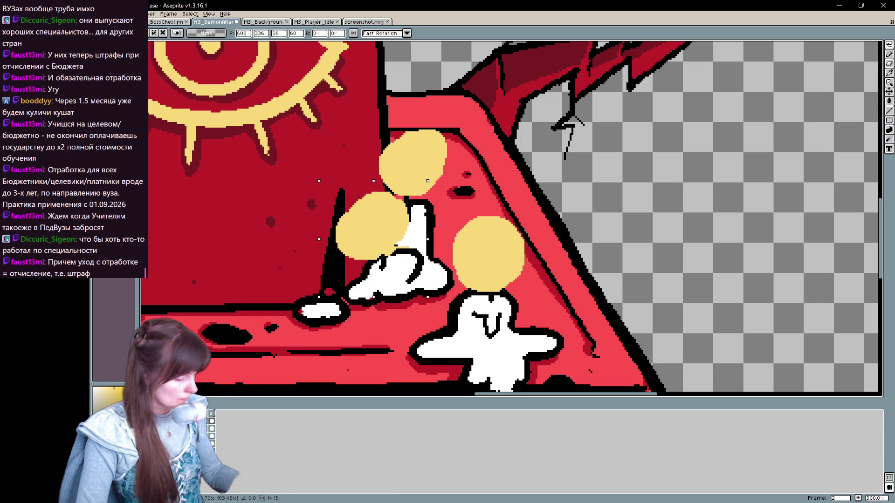
pyautogui.click(408, 153)
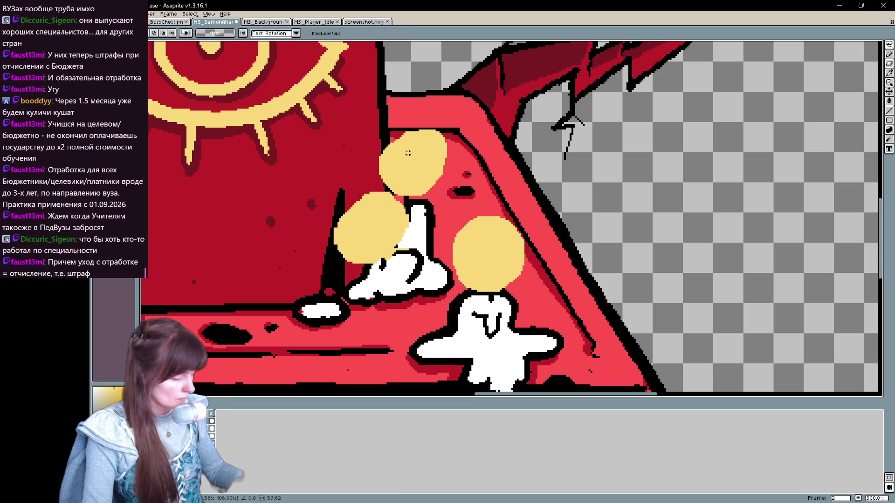
pyautogui.press('b')
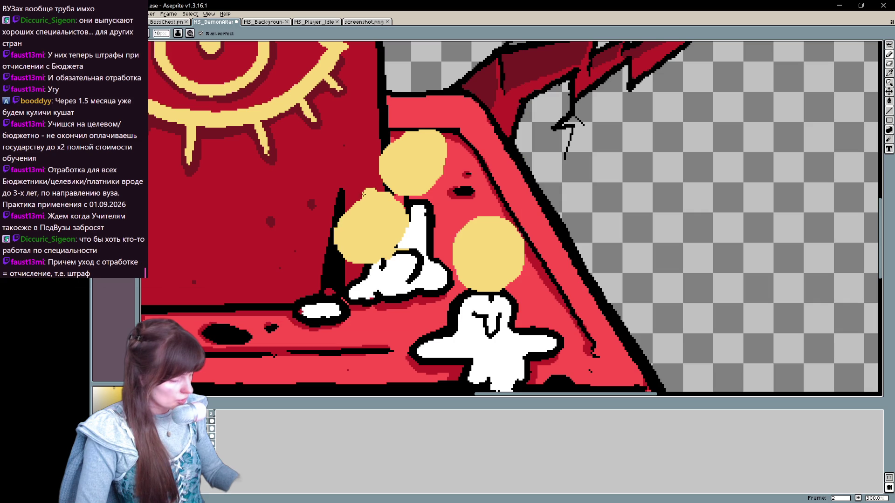
pyautogui.moveTo(402, 238); pyautogui.dragTo(399, 217)
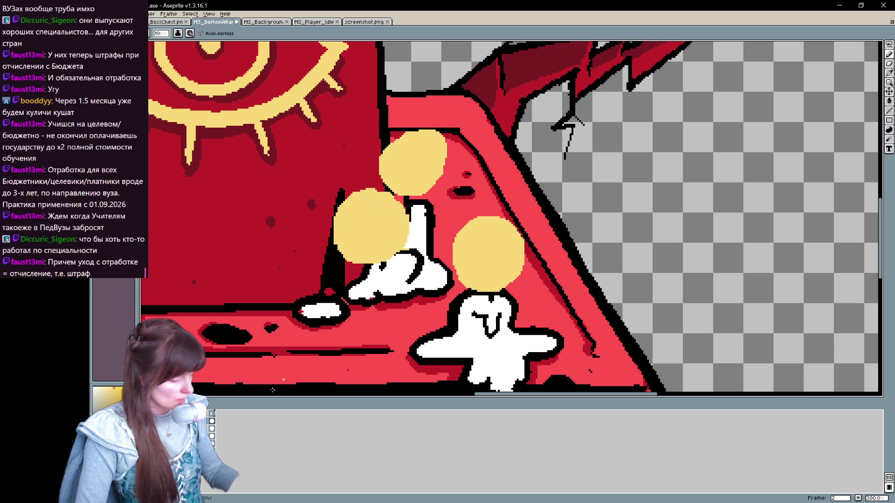
# Step: Repaint the middle glow's upper-left edge larger on the previous frame
pyautogui.press('Left')
pyautogui.moveTo(339, 228); pyautogui.dragTo(354, 216)
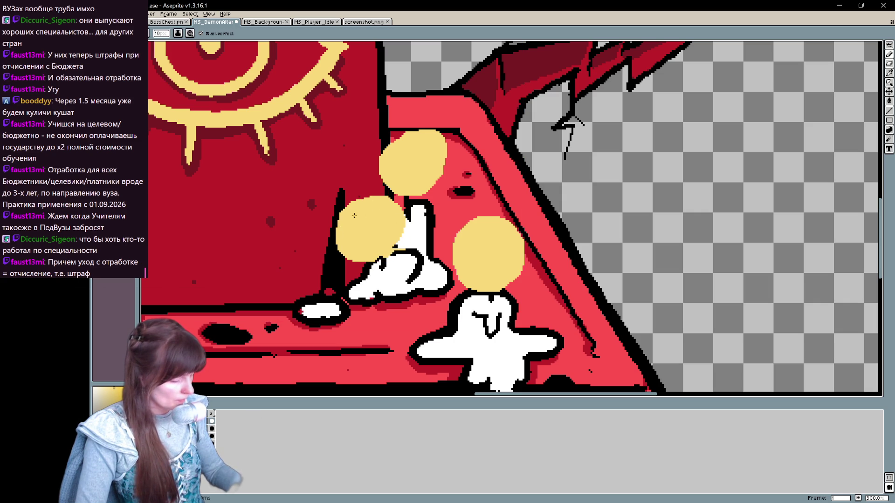
pyautogui.hotkey('ctrl', 'z')
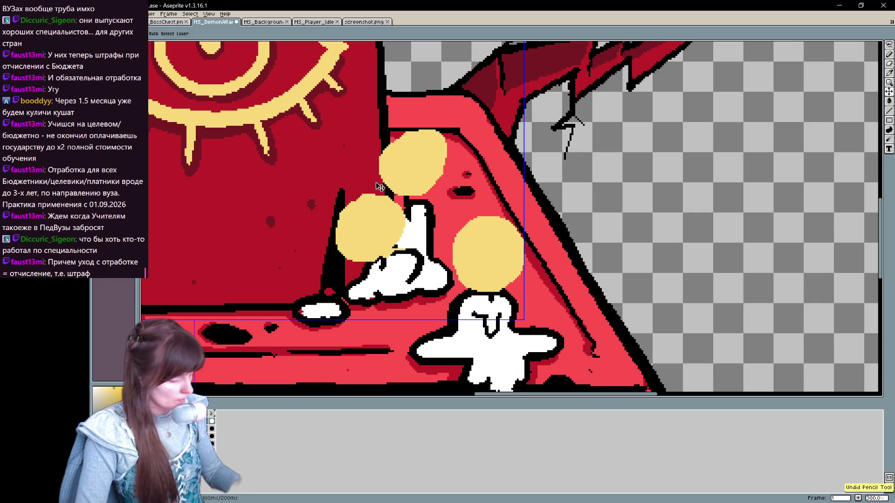
pyautogui.moveTo(373, 201)
pyautogui.mouseDown()
pyautogui.moveTo(339, 223)
pyautogui.moveTo(363, 231)
pyautogui.mouseUp()
pyautogui.hotkey('ctrl', 'z')
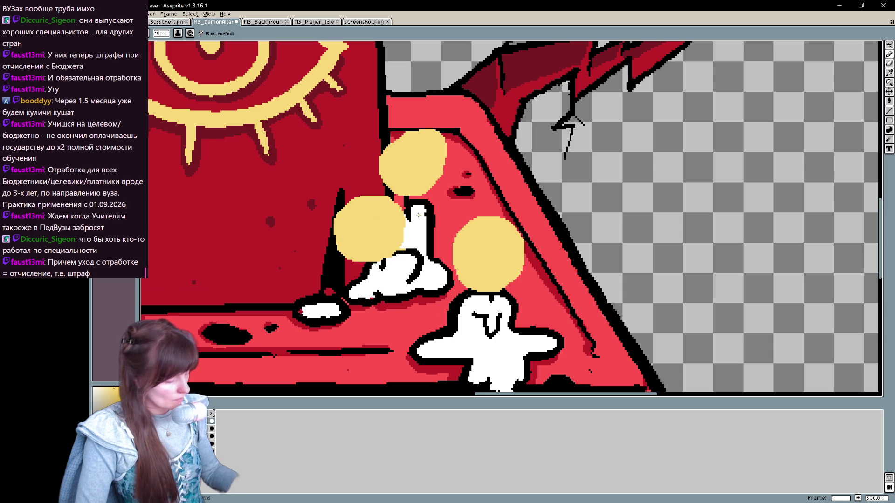
# Step: Flip between frames 1 and 2 to preview the glow flicker
pyautogui.click(212, 422)
pyautogui.click(204, 421)
pyautogui.click(212, 421)
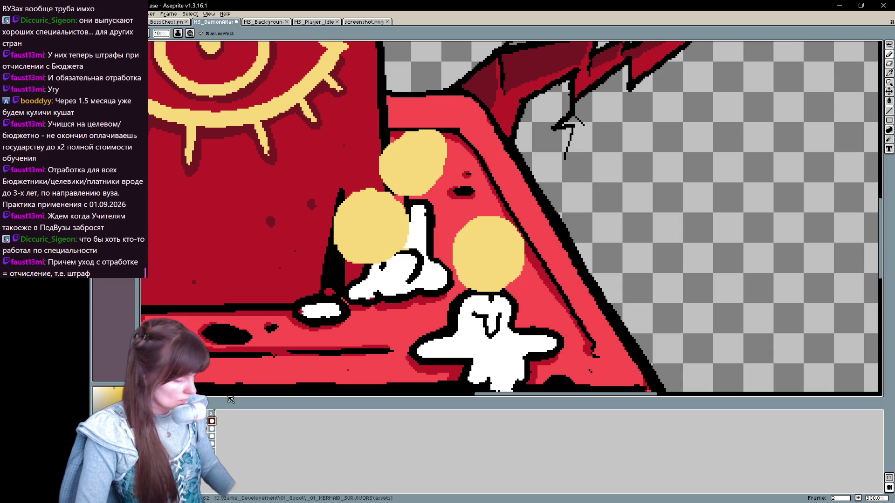
pyautogui.click(205, 422)
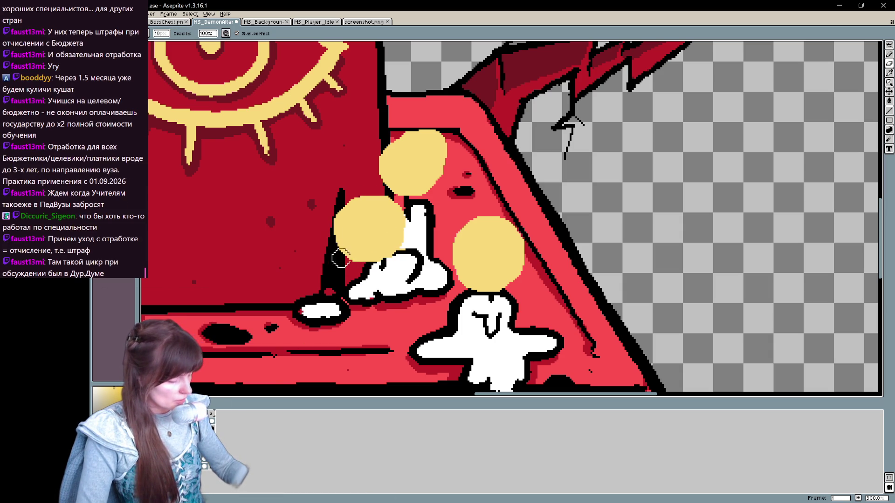
pyautogui.hscroll(3, 438, 238)
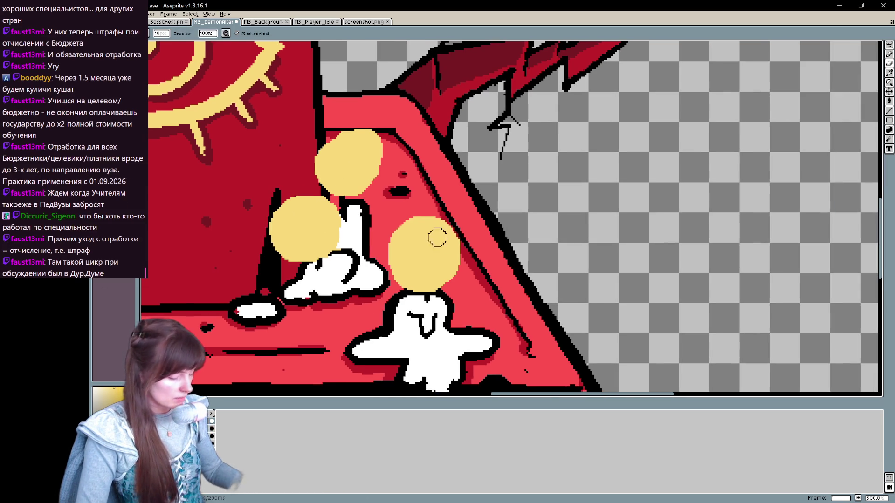
pyautogui.press('Right')
pyautogui.press('Left')
pyautogui.press('Right')
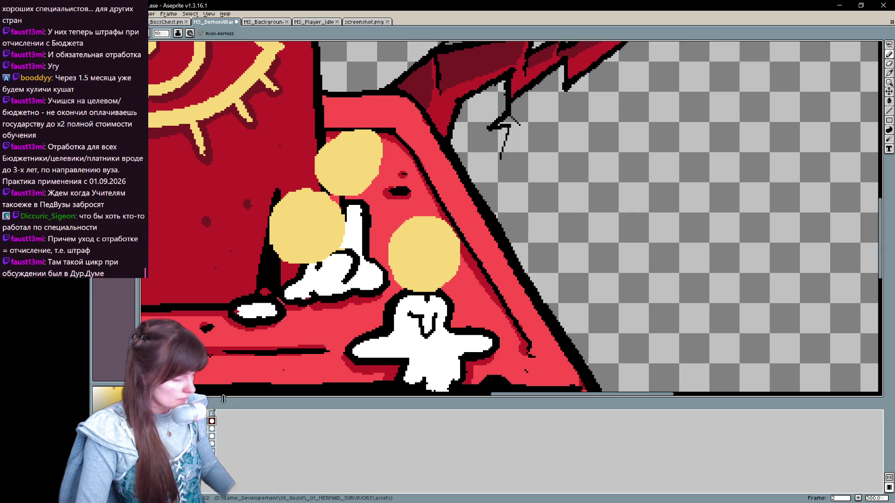
# Step: Shrink the top yellow glow circle using an elliptical selection, then return to frame 1
pyautogui.hotkey('shift', 'm')
pyautogui.moveTo(400, 205)
pyautogui.mouseDown()
pyautogui.moveTo(389, 185)
pyautogui.moveTo(298, 106)
pyautogui.mouseUp()
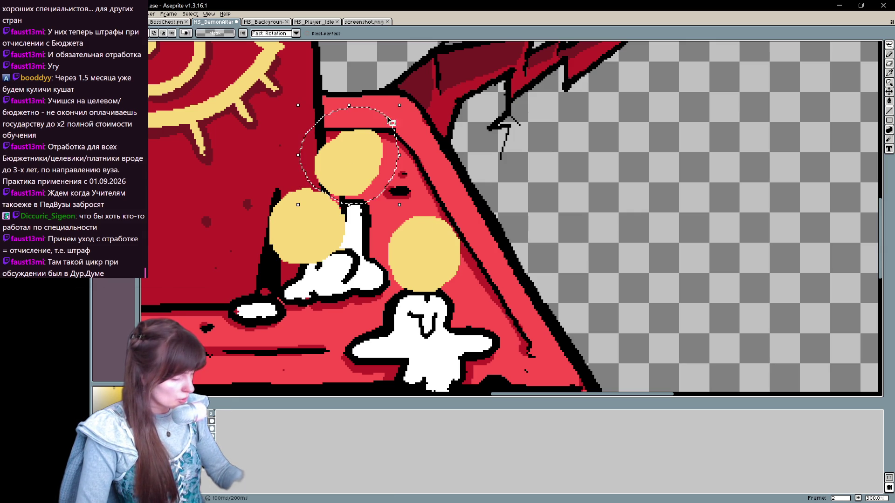
pyautogui.moveTo(399, 105); pyautogui.dragTo(400, 116)
pyautogui.press('Return')
pyautogui.press('b')
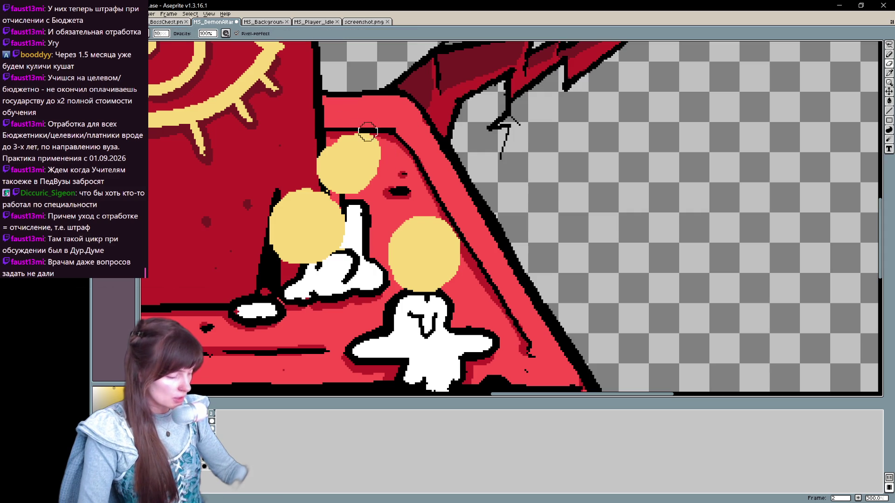
pyautogui.press('e')
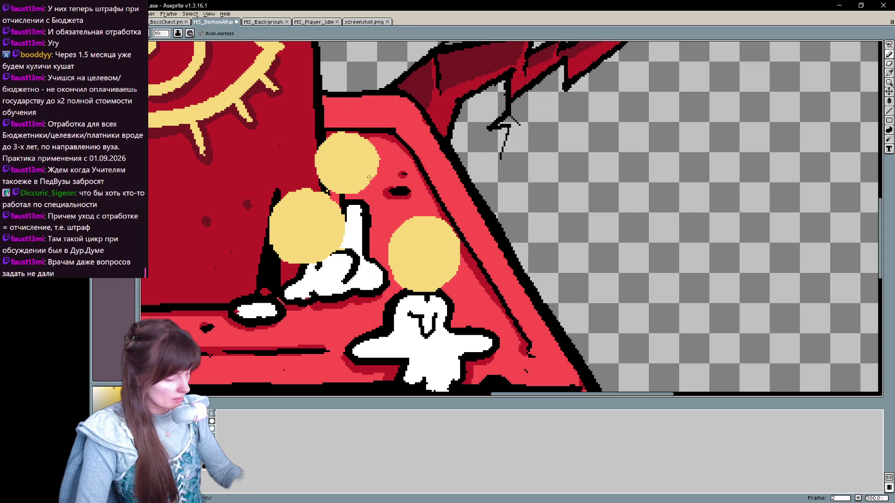
pyautogui.scroll(-1, 378, 131)
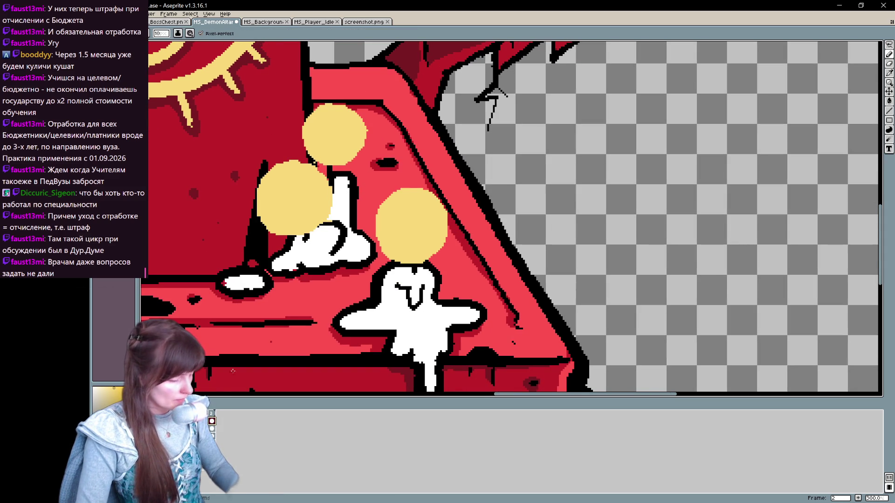
pyautogui.press('Left')
pyautogui.press('b')
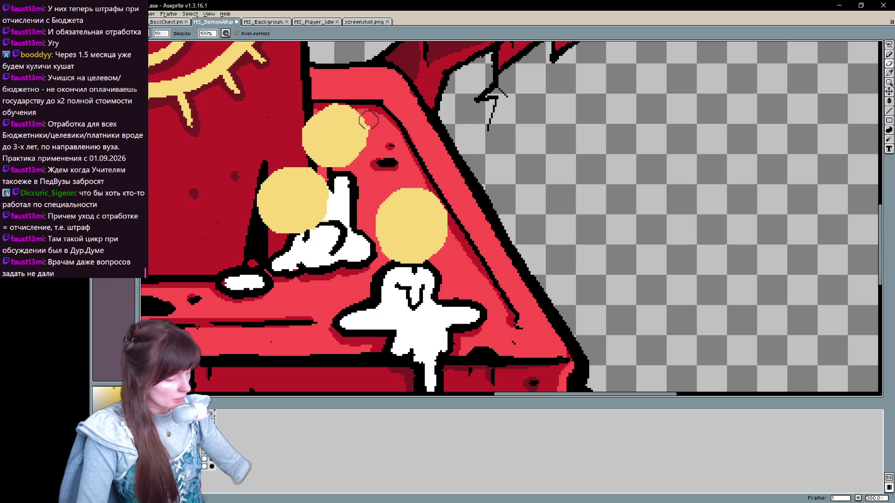
pyautogui.press('e')
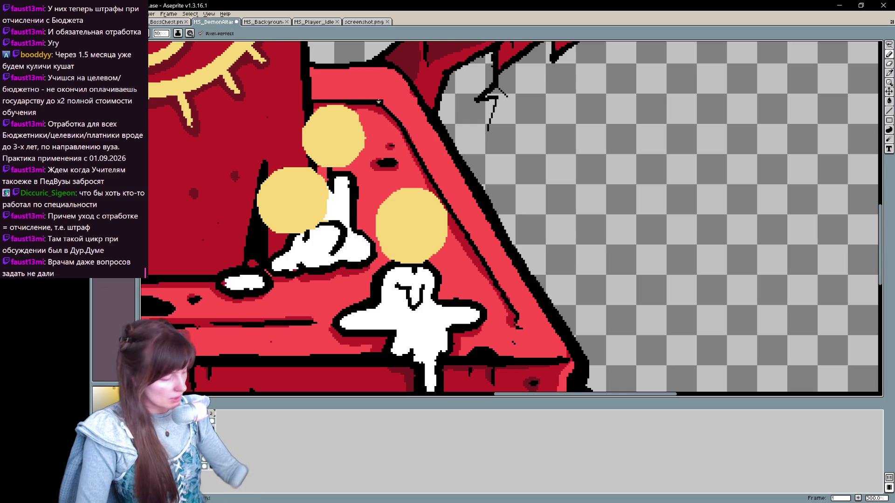
# Step: Lasso the right-hand yellow glow and enlarge it slightly toward top-right and bottom-left
pyautogui.press('q')
pyautogui.moveTo(462, 254); pyautogui.dragTo(423, 303)
pyautogui.click(211, 422)
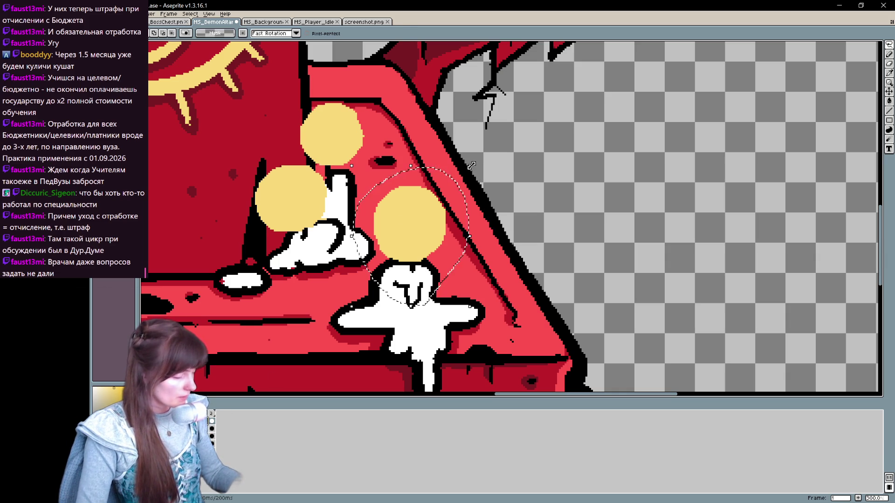
pyautogui.click(479, 167)
pyautogui.moveTo(479, 167); pyautogui.dragTo(485, 164)
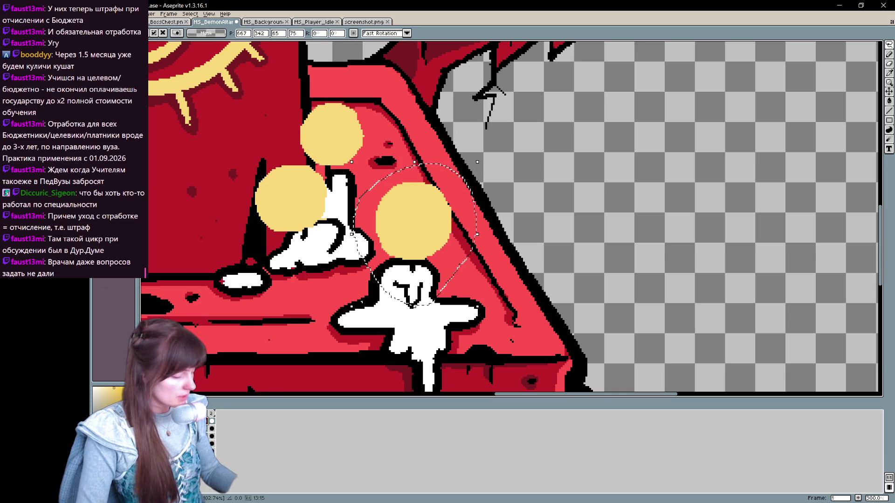
pyautogui.moveTo(353, 308); pyautogui.dragTo(350, 312)
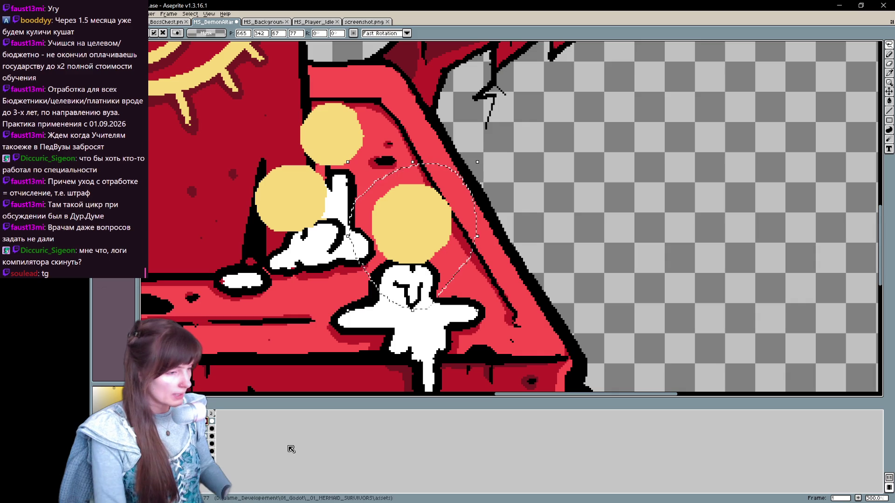
pyautogui.click(539, 287)
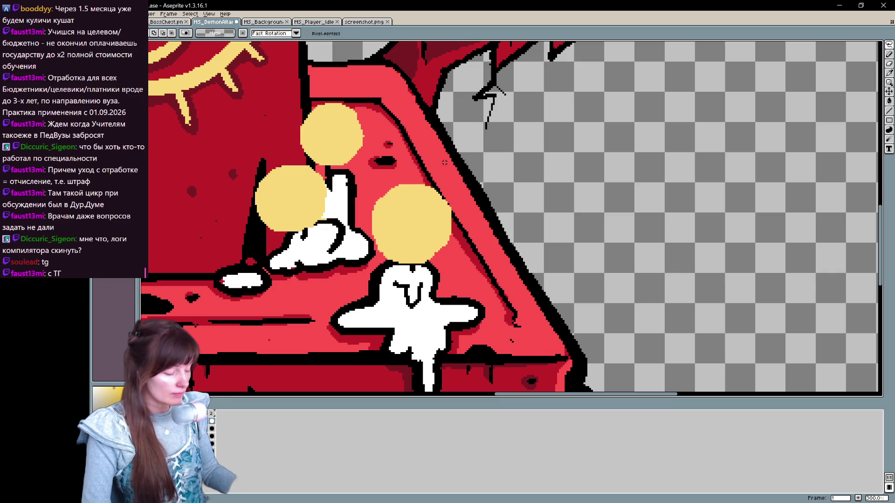
pyautogui.scroll(-1, 445, 162)
pyautogui.scroll(-2, 444, 162)
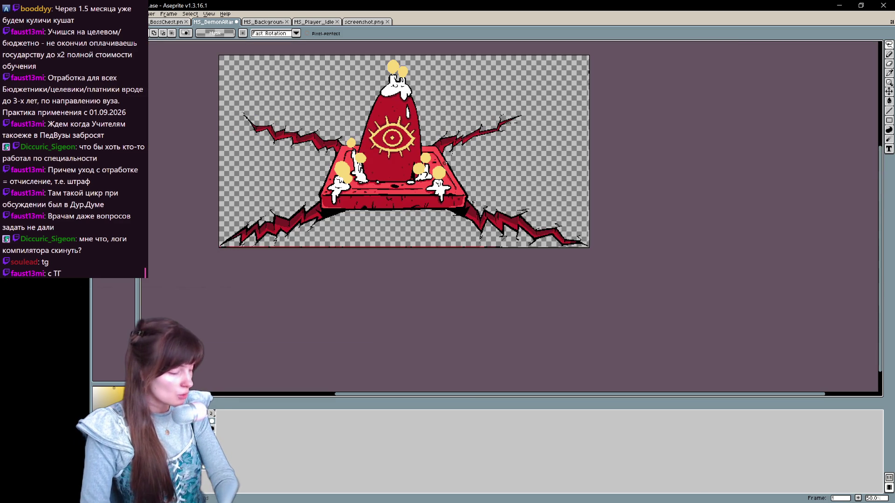
pyautogui.scroll(1, 445, 163)
pyautogui.scroll(1, 586, 225)
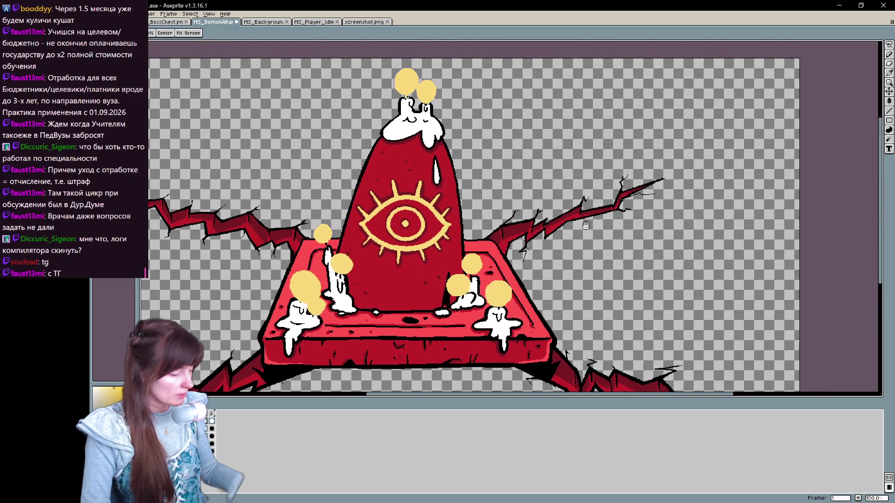
pyautogui.press('space')
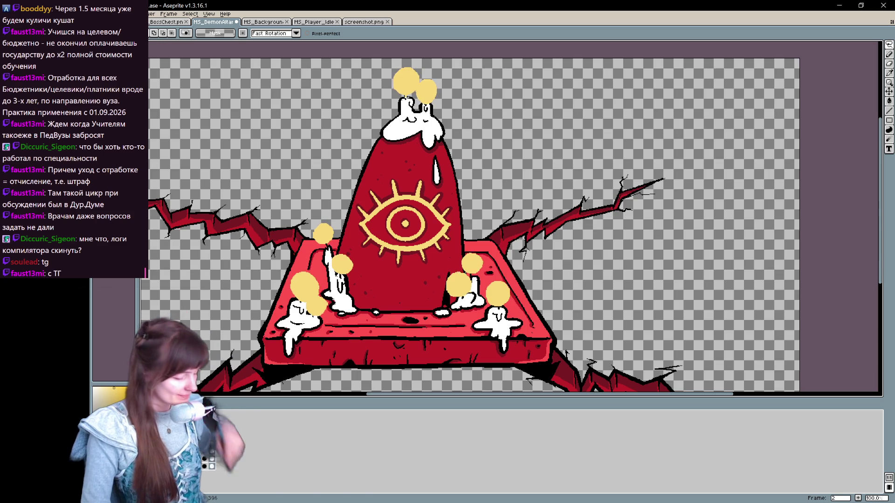
pyautogui.press('z')
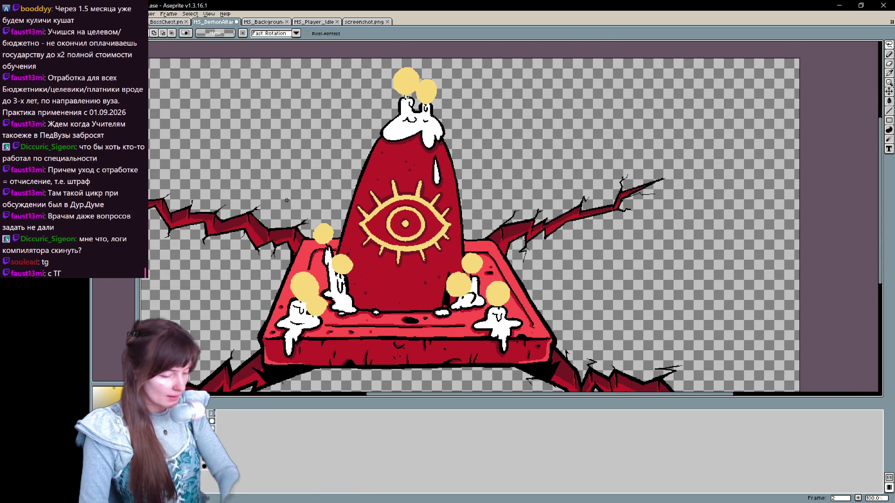
pyautogui.scroll(1, 287, 201)
pyautogui.rightClick(213, 405)
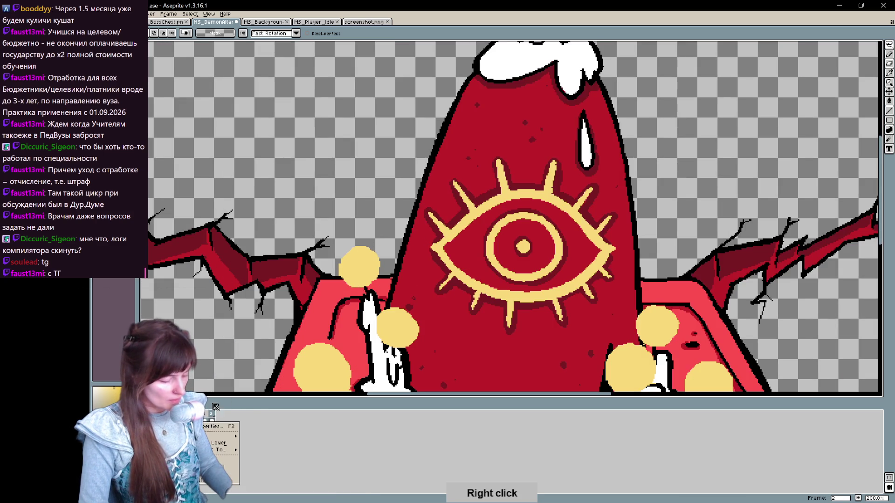
# Step: Sample red from the artwork, then undo a short test stroke
pyautogui.press('Escape')
pyautogui.moveTo(474, 327)
pyautogui.mouseDown()
pyautogui.moveTo(454, 271)
pyautogui.moveTo(438, 271)
pyautogui.mouseUp()
pyautogui.keyDown('alt'); pyautogui.click(329, 259); pyautogui.keyUp('alt')
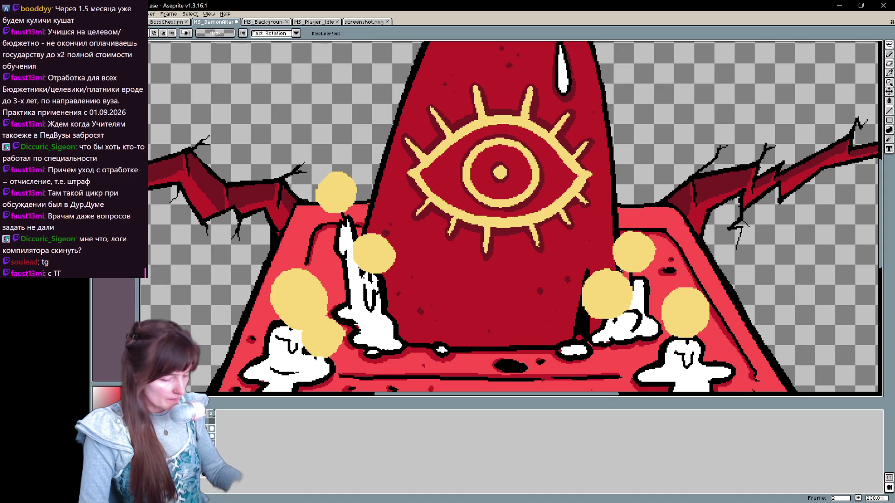
pyautogui.moveTo(332, 209); pyautogui.dragTo(340, 179)
pyautogui.hotkey('ctrl', 'z')
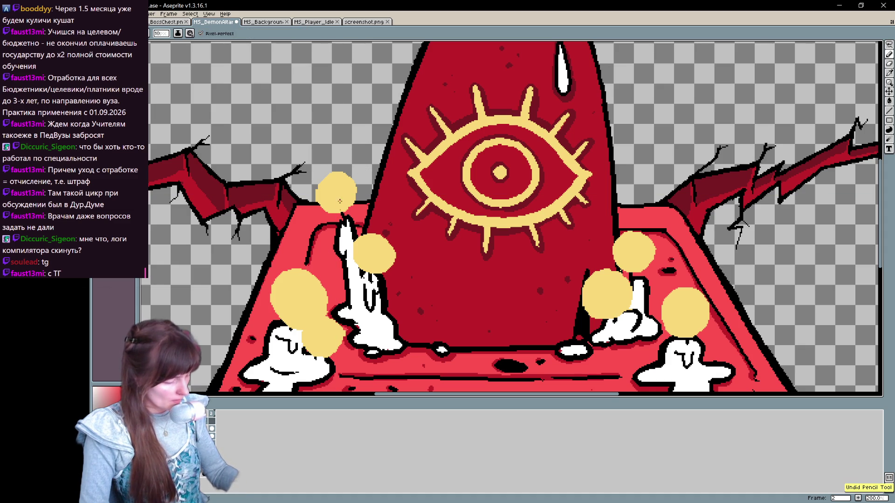
# Step: Draw and fill red flame shapes inside the candle glows, comparing the two frames
pyautogui.press(',')
pyautogui.moveTo(340, 209); pyautogui.dragTo(344, 208)
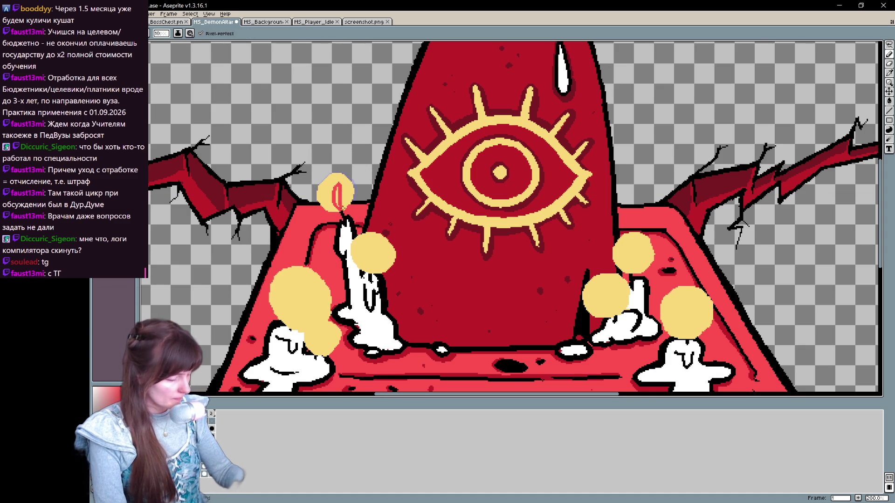
pyautogui.moveTo(372, 266); pyautogui.dragTo(379, 262)
pyautogui.moveTo(297, 323); pyautogui.dragTo(322, 335)
pyautogui.click(300, 299)
pyautogui.click(320, 340)
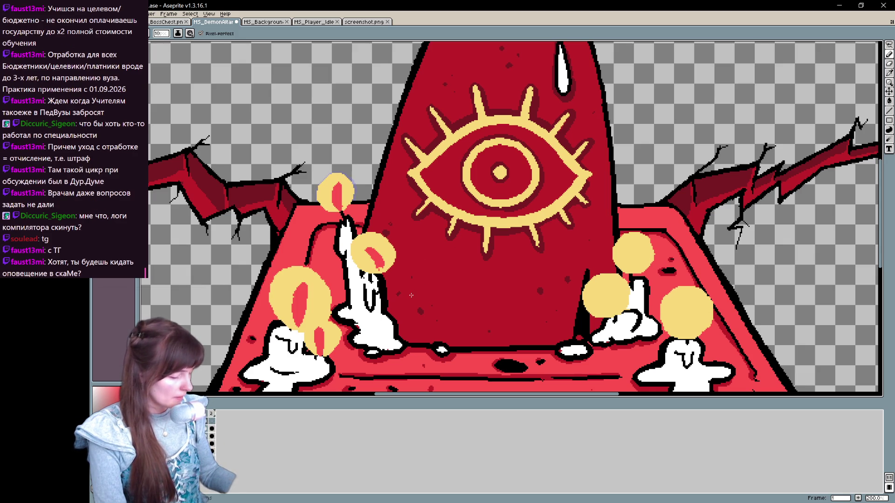
pyautogui.press('Right')
pyautogui.press('Left')
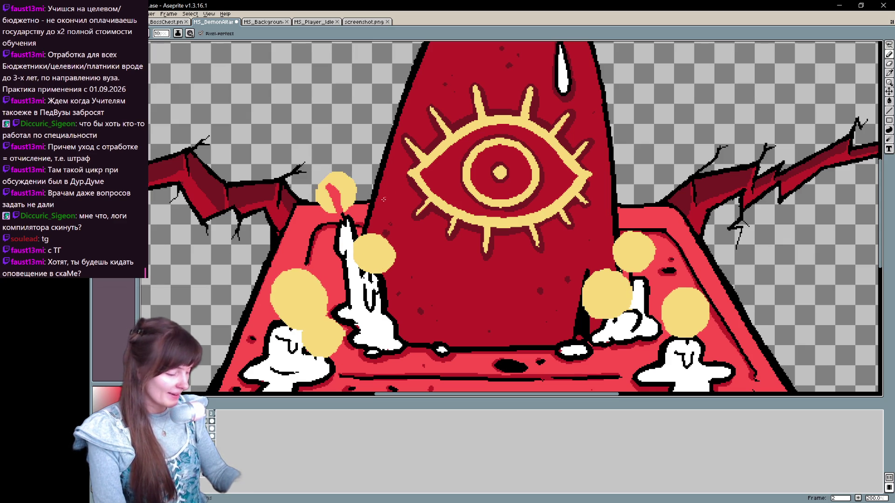
# Step: Paint red cores into the upper-left and lower-left flames, erasing the wrong lower one
pyautogui.moveTo(377, 266); pyautogui.dragTo(375, 244)
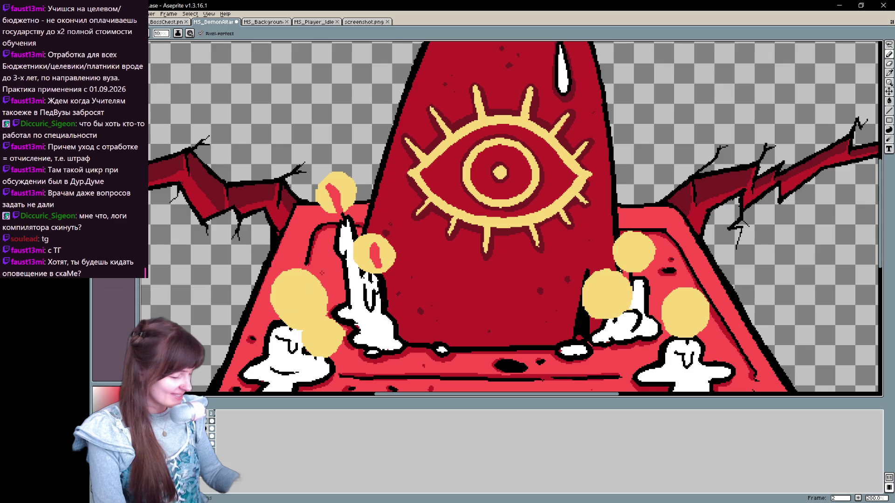
pyautogui.moveTo(292, 317); pyautogui.dragTo(297, 285)
pyautogui.moveTo(321, 351); pyautogui.dragTo(319, 323)
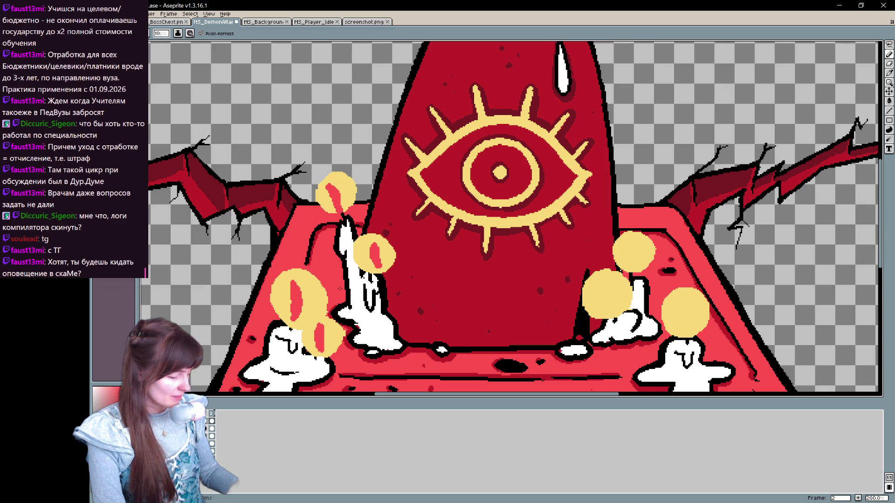
pyautogui.press('e')
pyautogui.moveTo(322, 352); pyautogui.dragTo(325, 323)
pyautogui.press('b')
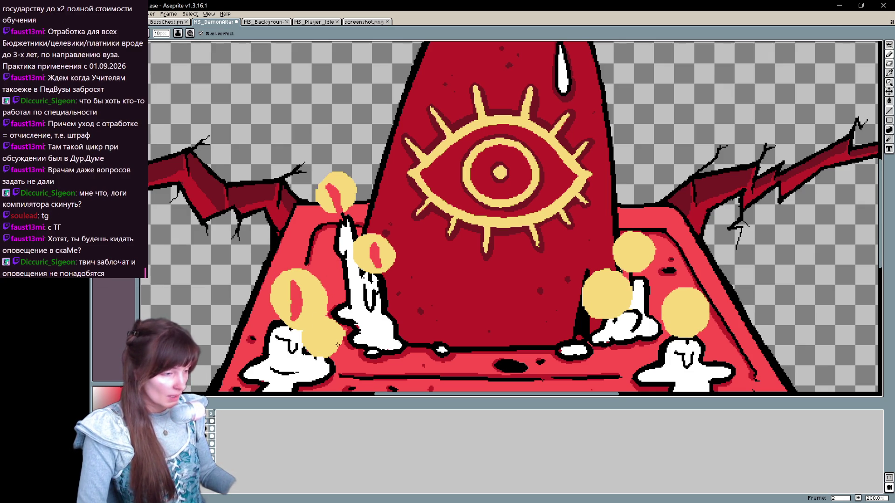
# Step: Flip between frames 1 and 2 to compare the red flame cores
pyautogui.press('Left')
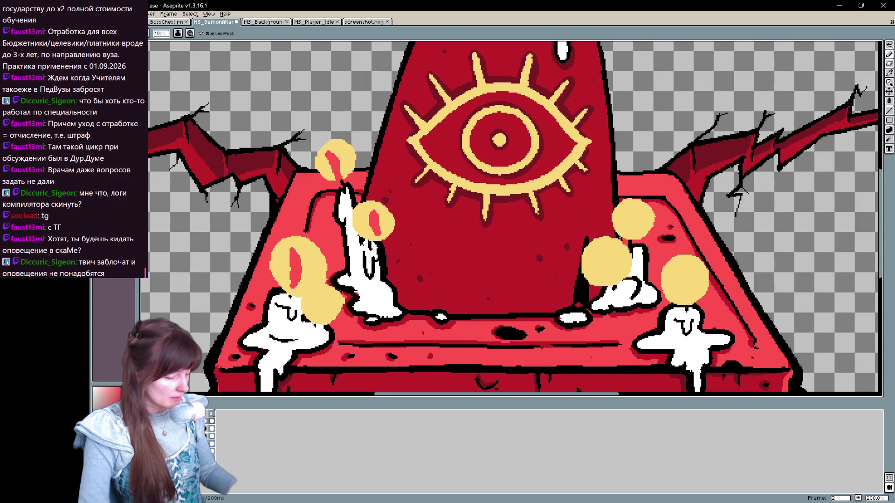
pyautogui.press('Right')
pyautogui.press('Left')
pyautogui.press('Right')
pyautogui.press('Left')
pyautogui.press('Right')
pyautogui.hscroll(5, 337, 295)
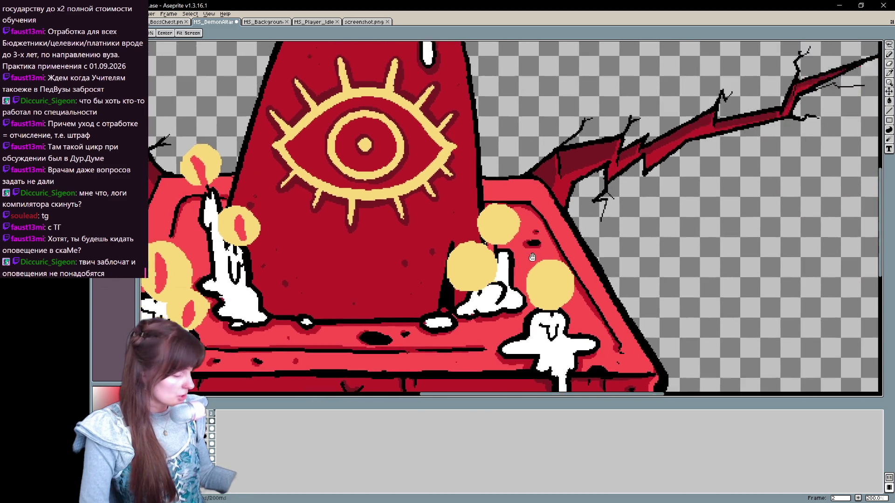
# Step: Pencil a red oval core into the left flame and flip frames to check it
pyautogui.press('Left')
pyautogui.press('Right')
pyautogui.moveTo(355, 293); pyautogui.dragTo(357, 296)
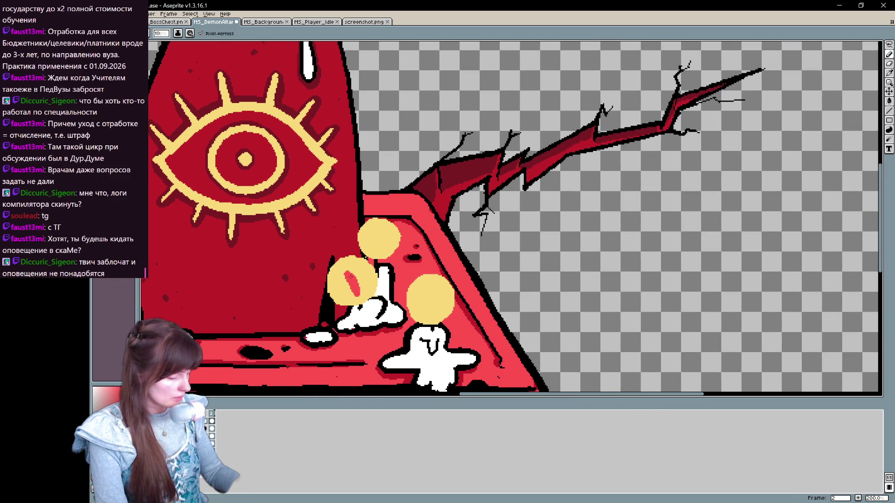
pyautogui.press('Left')
pyautogui.press('Right')
pyautogui.press('Left')
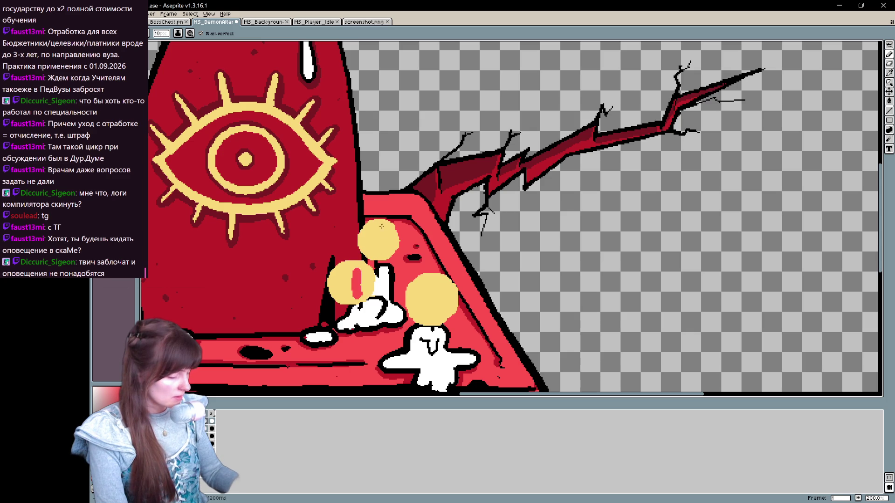
pyautogui.press('Right')
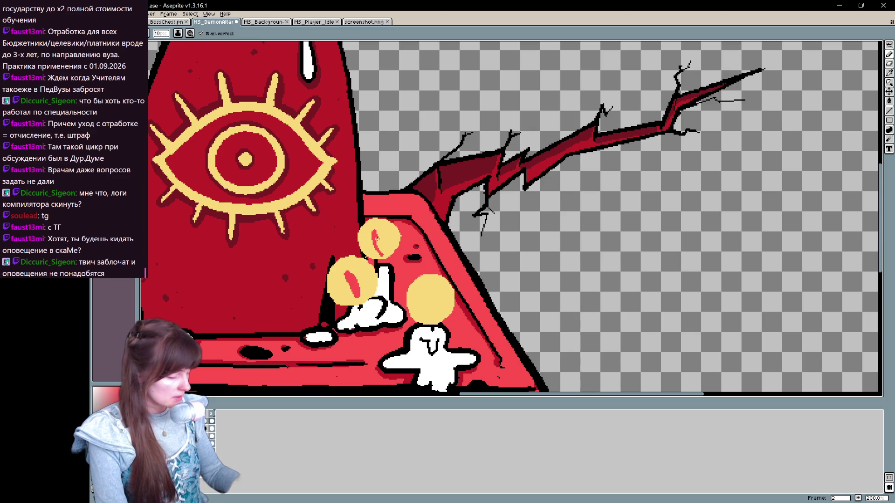
# Step: Add a red oval core to the right flame on frame 1 and compare frames
pyautogui.press('Left')
pyautogui.press('Right')
pyautogui.press('Left')
pyautogui.moveTo(437, 285); pyautogui.dragTo(432, 321)
pyautogui.press('Right')
pyautogui.press('Left')
pyautogui.press('Right')
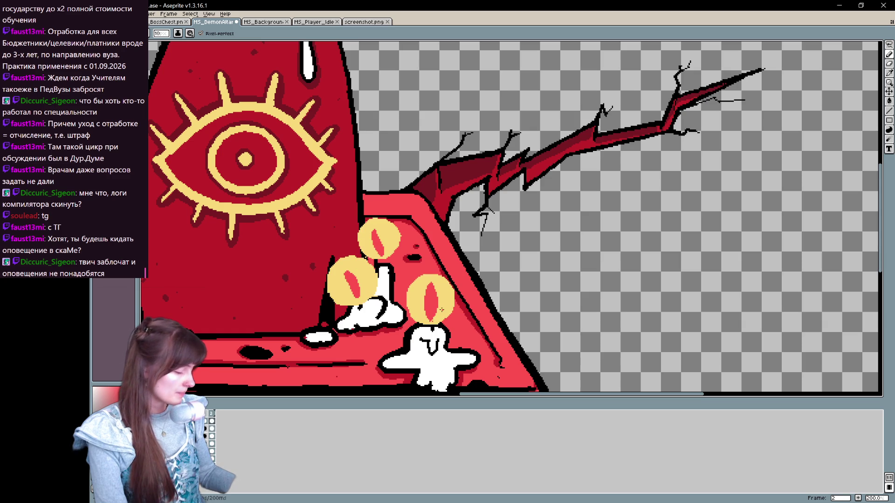
# Step: Fill red oval cores into the two flames atop the altar on both frames
pyautogui.moveTo(223, 70)
pyautogui.mouseDown()
pyautogui.moveTo(408, 281)
pyautogui.moveTo(339, 374)
pyautogui.mouseUp()
pyautogui.press('Left')
pyautogui.moveTo(364, 181)
pyautogui.mouseDown()
pyautogui.moveTo(359, 200)
pyautogui.moveTo(402, 228)
pyautogui.mouseUp()
pyautogui.press('Right')
pyautogui.moveTo(363, 177); pyautogui.dragTo(360, 204)
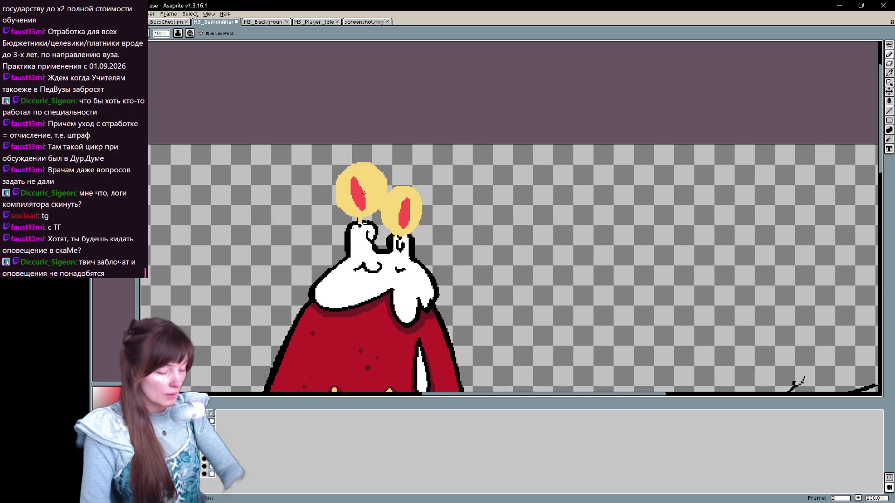
# Step: Reframe the view on the altar at frame 1 with the Pencil active
pyautogui.scroll(-4, 364, 193)
pyautogui.moveTo(517, 239)
pyautogui.mouseDown()
pyautogui.moveTo(518, 131)
pyautogui.moveTo(511, 211)
pyautogui.moveTo(577, 232)
pyautogui.mouseUp()
pyautogui.press('Left')
pyautogui.scroll(2, 511, 211)
pyautogui.press('b')
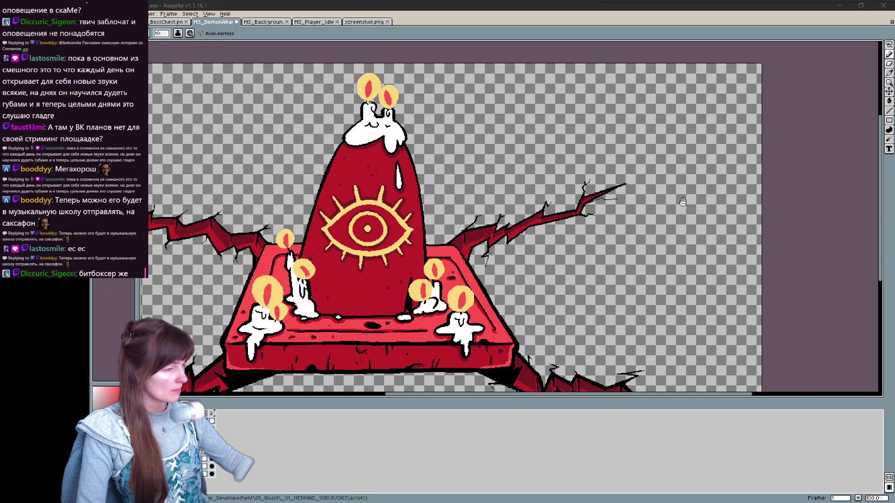
# Step: Zoom in on the altar candles with the Pencil tool selected
pyautogui.click(562, 171)
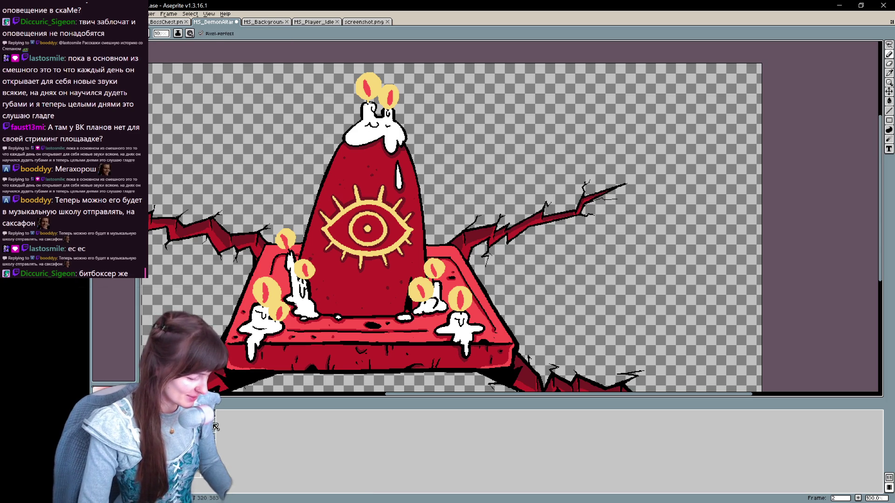
pyautogui.scroll(1, 285, 209)
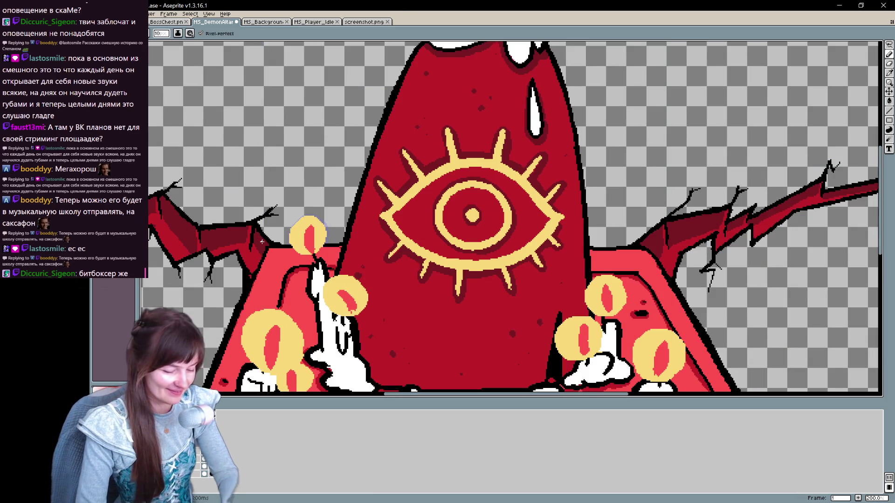
pyautogui.moveTo(477, 182); pyautogui.dragTo(448, 307)
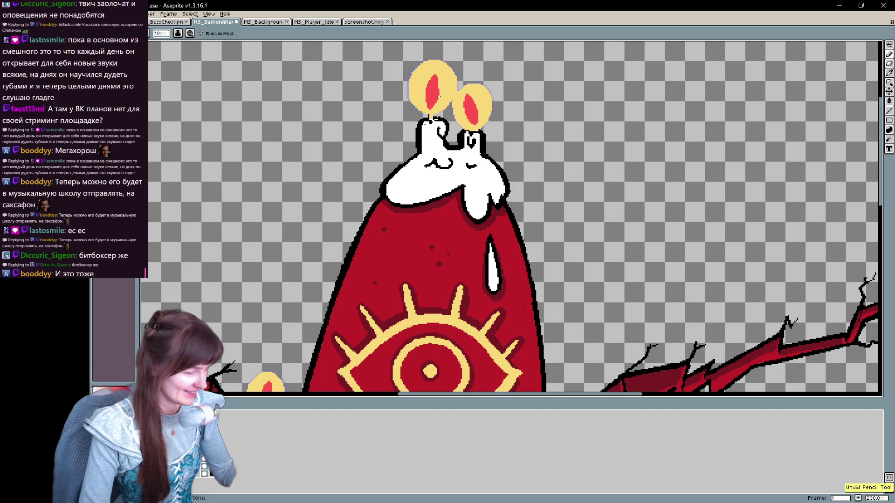
pyautogui.press('v')
pyautogui.press('b')
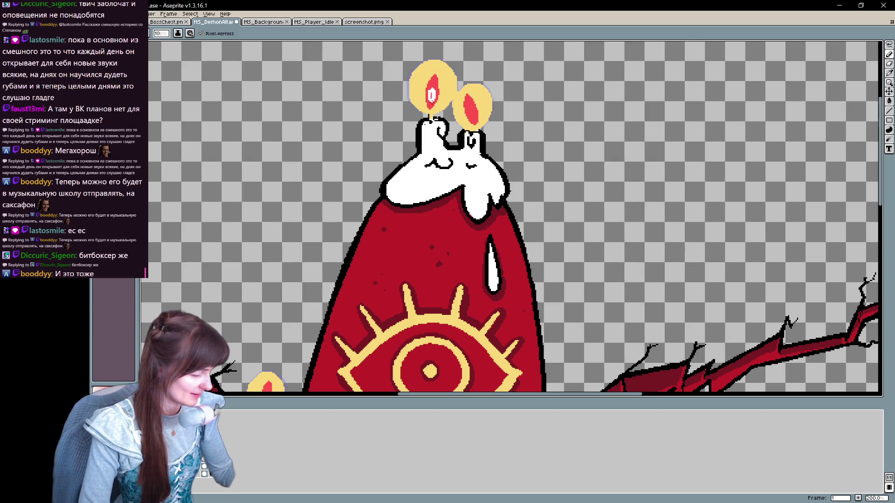
pyautogui.moveTo(268, 392); pyautogui.dragTo(340, 186)
# Step: On frame 1, paint white highlights into the top, left, middle and right flames
pyautogui.moveTo(376, 236); pyautogui.dragTo(384, 249)
pyautogui.moveTo(301, 284); pyautogui.dragTo(322, 334)
pyautogui.moveTo(639, 240); pyautogui.dragTo(442, 213)
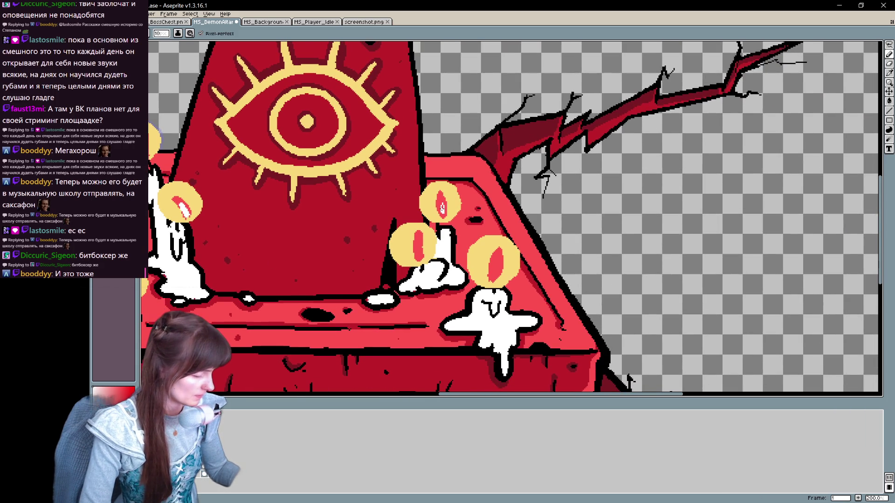
pyautogui.moveTo(418, 242); pyautogui.dragTo(418, 257)
pyautogui.moveTo(495, 264); pyautogui.dragTo(494, 276)
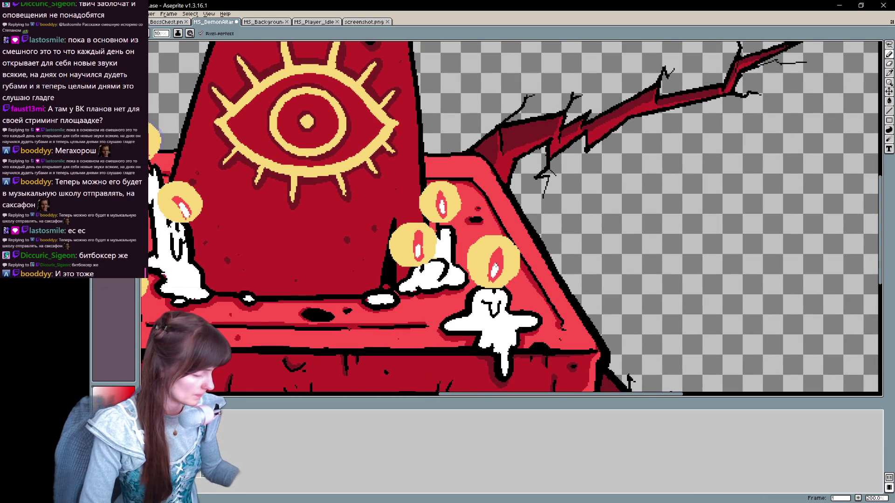
# Step: On frame 2, paint white highlights into every flame, undoing the last stroke
pyautogui.moveTo(373, 93)
pyautogui.mouseDown()
pyautogui.moveTo(393, 263)
pyautogui.moveTo(433, 353)
pyautogui.mouseUp()
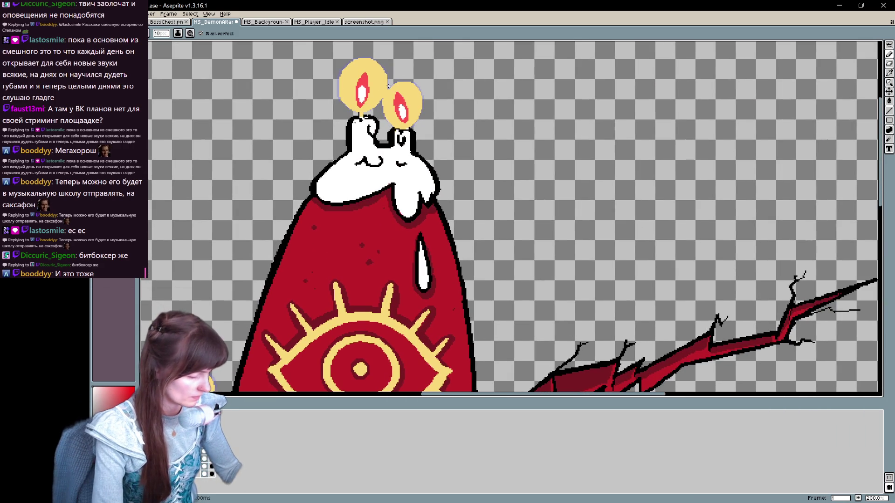
pyautogui.press('.')
pyautogui.moveTo(361, 86)
pyautogui.mouseDown()
pyautogui.moveTo(361, 101)
pyautogui.moveTo(405, 120)
pyautogui.mouseUp()
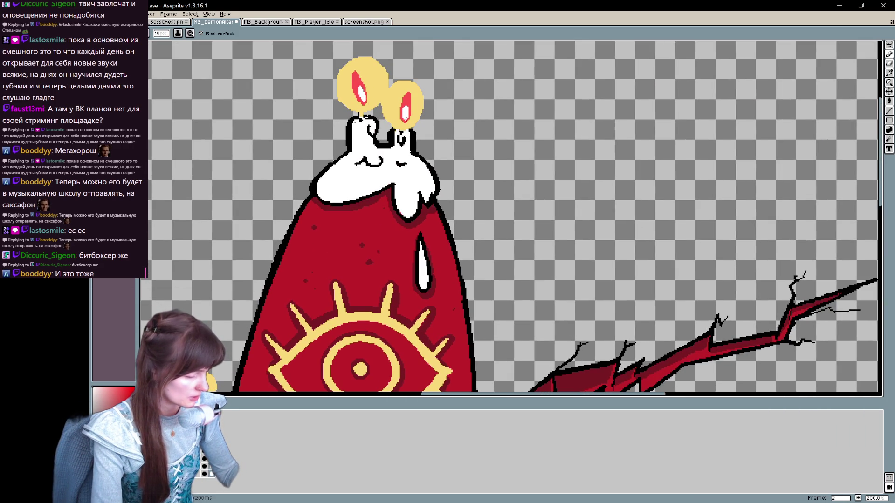
pyautogui.moveTo(338, 296); pyautogui.dragTo(604, 86)
pyautogui.moveTo(463, 182); pyautogui.dragTo(463, 196)
pyautogui.moveTo(501, 239); pyautogui.dragTo(501, 250)
pyautogui.moveTo(449, 324); pyautogui.dragTo(449, 336)
pyautogui.moveTo(420, 286); pyautogui.dragTo(420, 302)
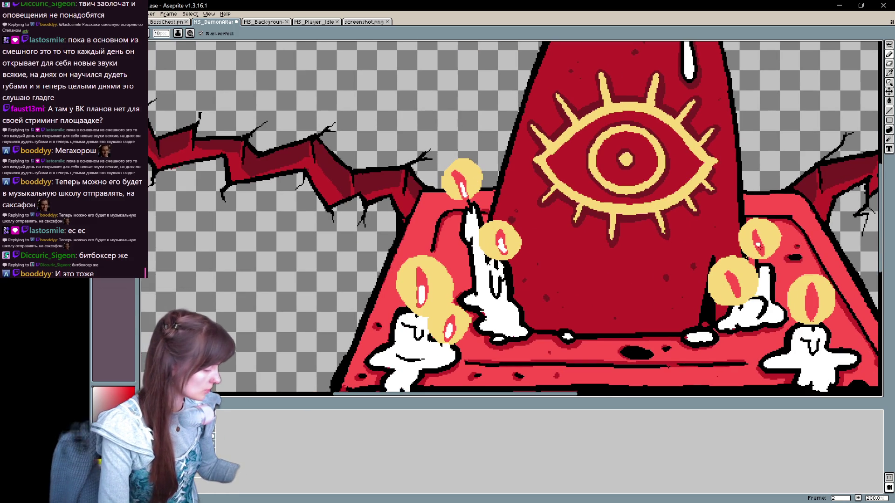
pyautogui.moveTo(760, 241); pyautogui.dragTo(761, 253)
pyautogui.moveTo(812, 302); pyautogui.dragTo(812, 317)
pyautogui.hotkey('ctrl', 'z')
# Step: Eyedrop the flame yellow as the drawing colour and return to frame 1
pyautogui.press('i')
pyautogui.scroll(-2, 812, 311)
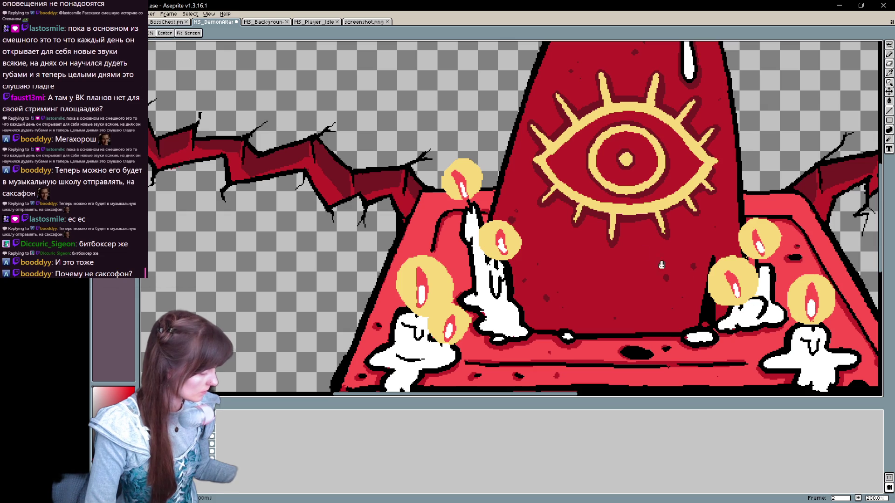
pyautogui.scroll(2, 359, 209)
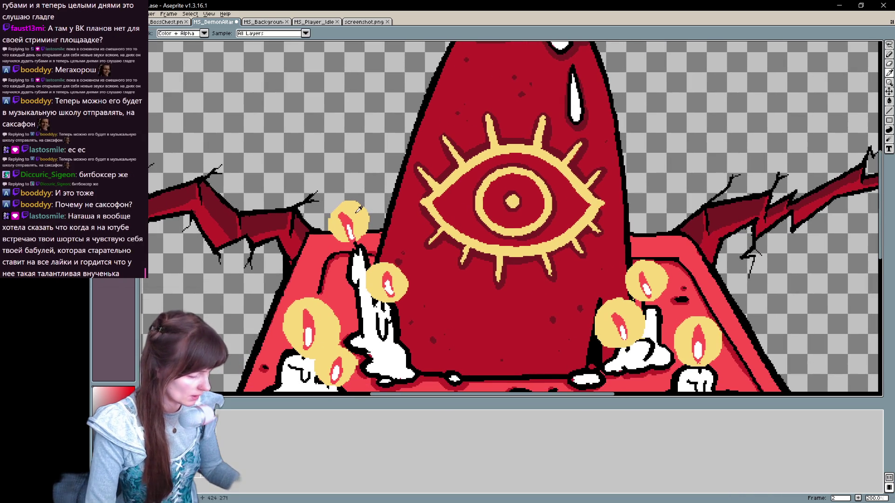
pyautogui.click(359, 209)
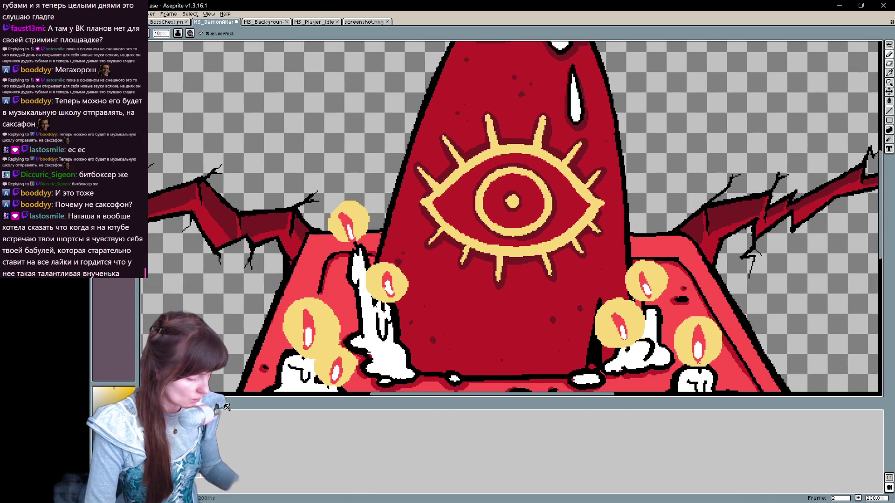
pyautogui.press('Left')
pyautogui.moveTo(412, 297); pyautogui.dragTo(465, 283)
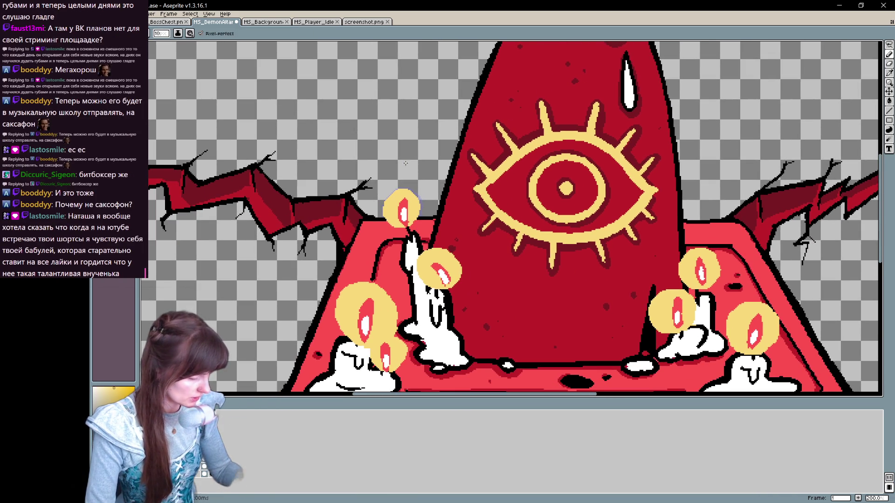
# Step: Dot six yellow ember pixels around the left flames and altar, undoing the final one
pyautogui.click(388, 178)
pyautogui.click(401, 138)
pyautogui.click(420, 173)
pyautogui.click(454, 238)
pyautogui.click(458, 220)
pyautogui.click(420, 240)
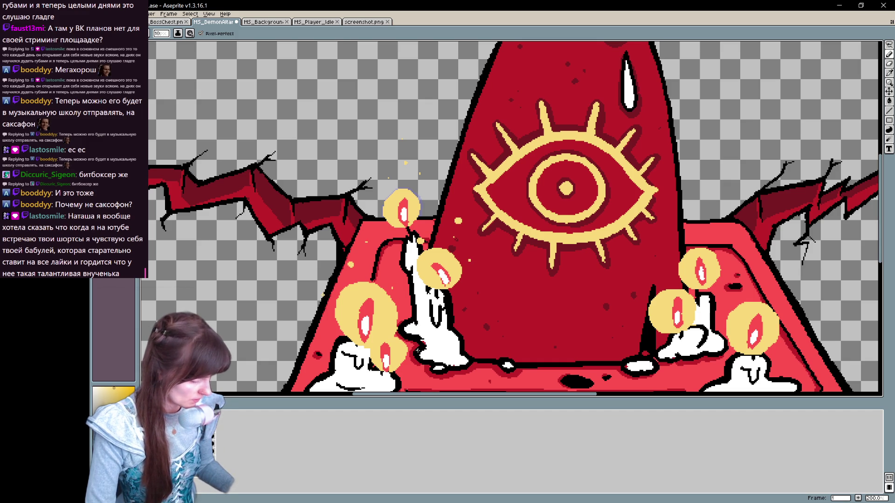
pyautogui.moveTo(635, 301); pyautogui.dragTo(414, 251)
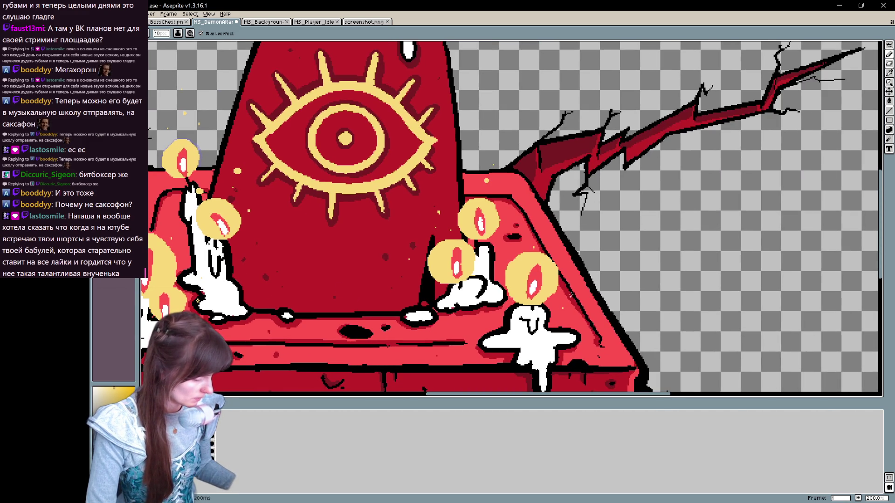
pyautogui.scroll(10, 487, 306)
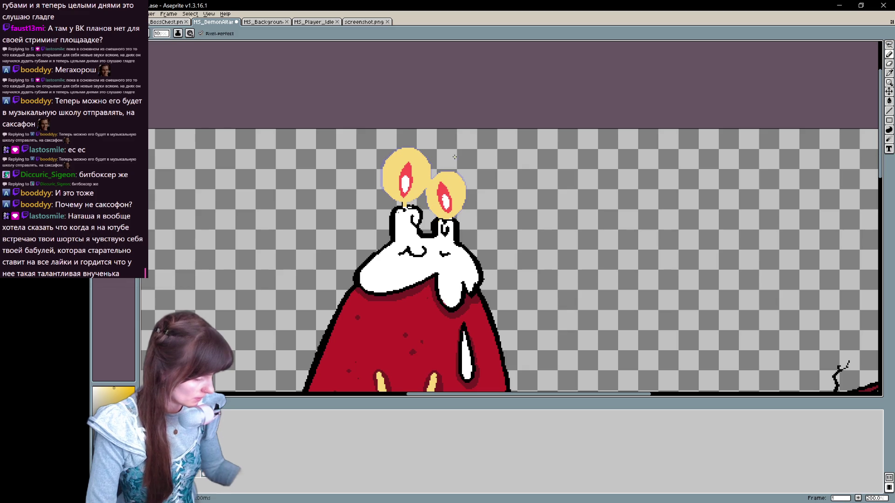
pyautogui.hotkey('ctrl', 'z')
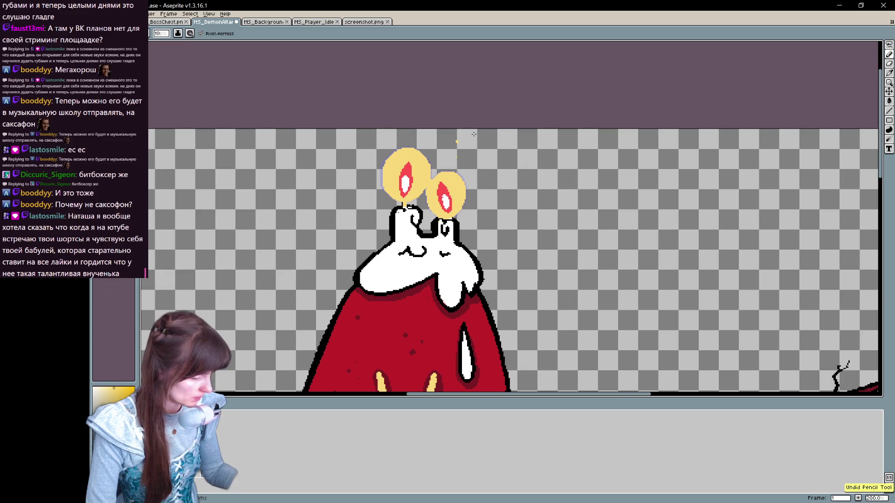
# Step: Set Canvas Size Top to 17 px and view the new space above the candles
pyautogui.hotkey('ctrl', 'alt', 'c')
pyautogui.moveTo(511, 128); pyautogui.dragTo(536, 112)
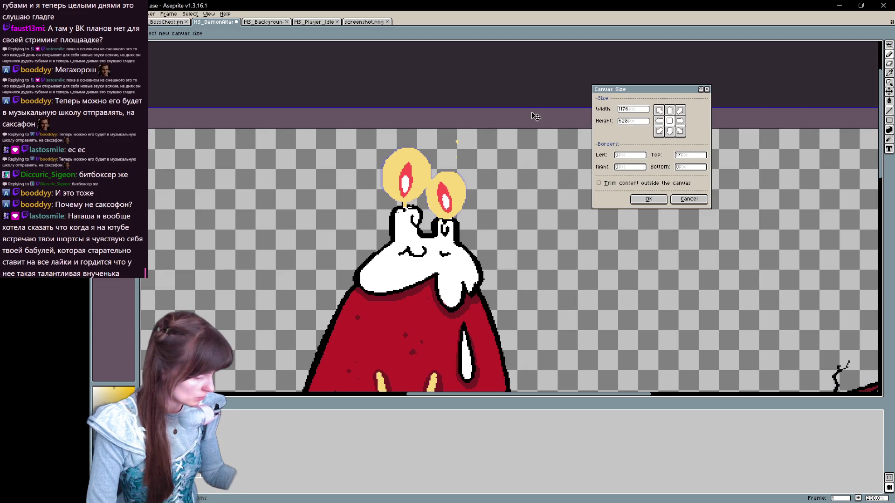
pyautogui.click(649, 200)
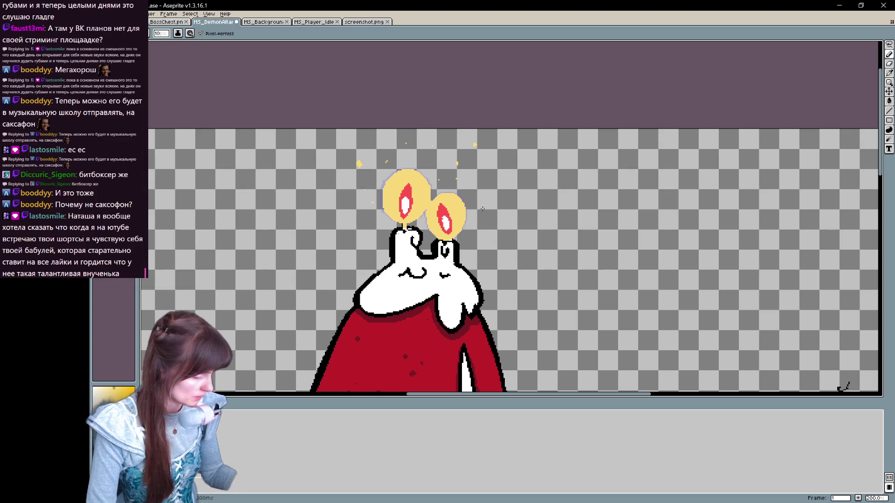
pyautogui.moveTo(502, 310)
pyautogui.mouseDown()
pyautogui.moveTo(570, 68)
pyautogui.moveTo(548, 172)
pyautogui.mouseUp()
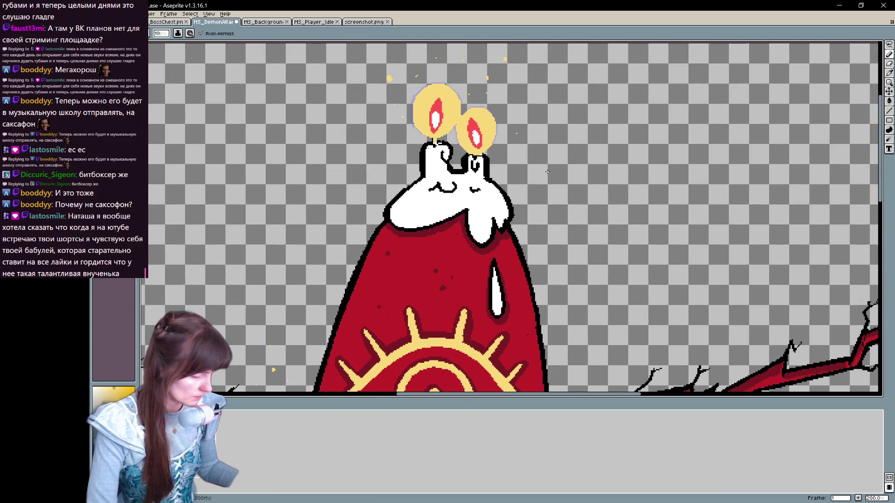
pyautogui.moveTo(544, 104); pyautogui.dragTo(519, 167)
# Step: Step between both frames and pan across the altar to review candles and embers
pyautogui.press('Right')
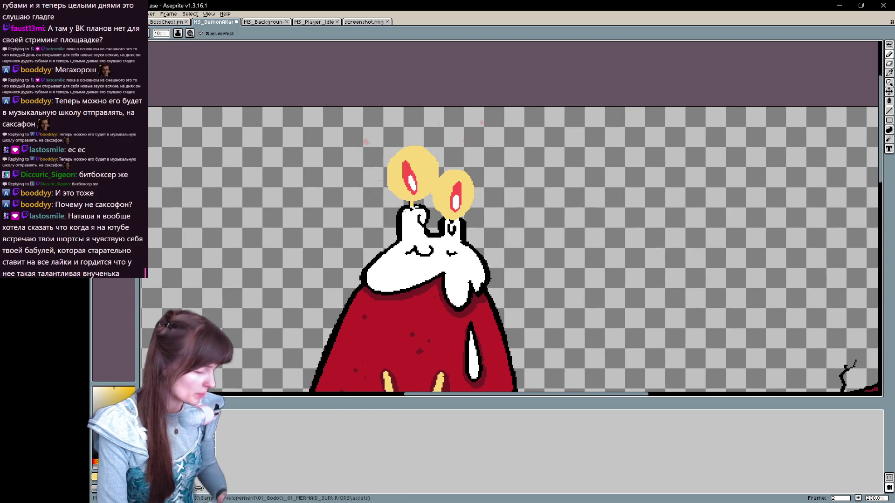
pyautogui.press('Left')
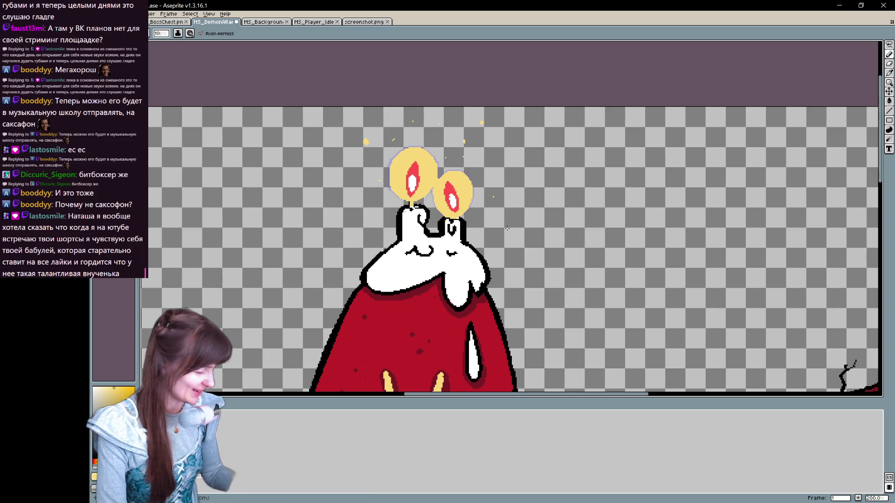
pyautogui.press('Right')
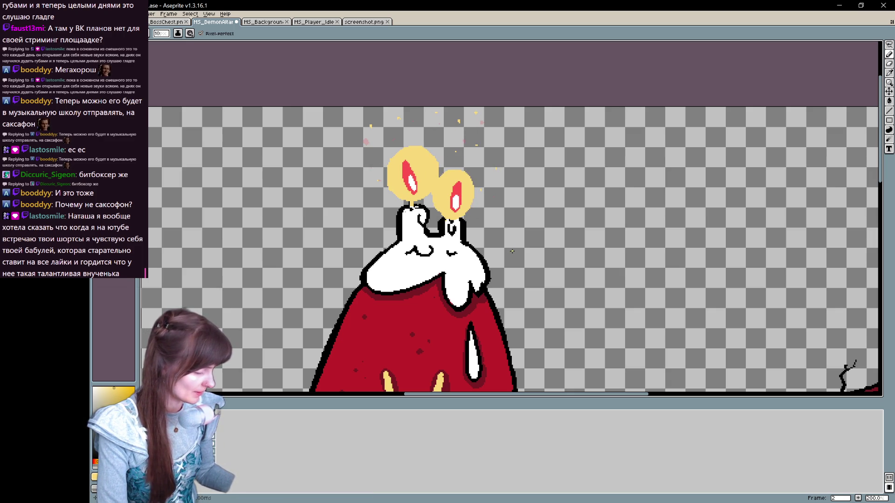
pyautogui.press('space')
pyautogui.moveTo(512, 252); pyautogui.dragTo(541, 217)
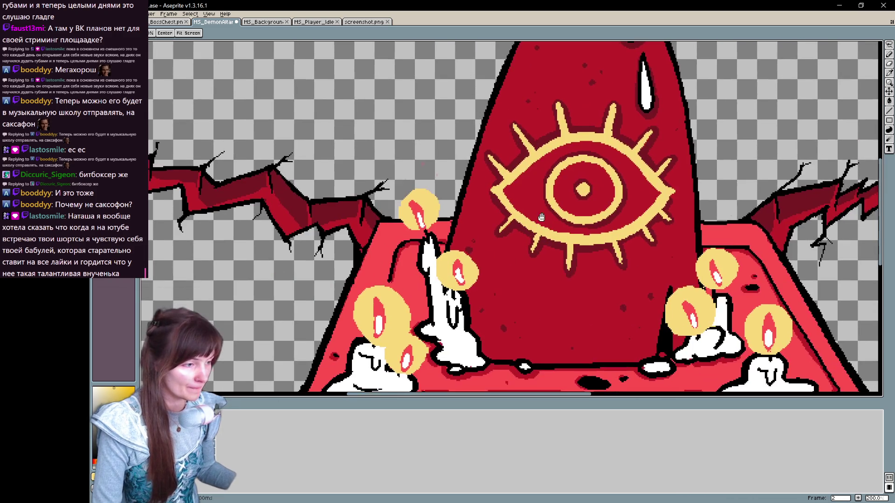
pyautogui.scroll(-5, 541, 217)
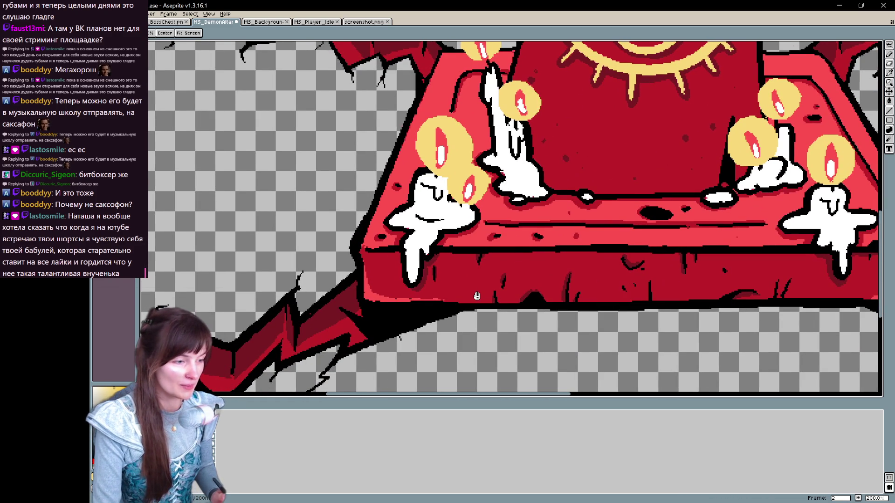
pyautogui.press('b')
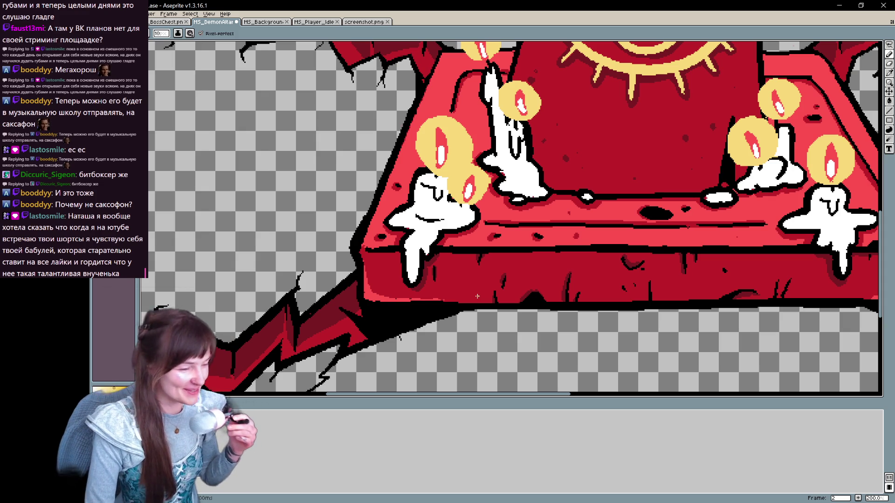
pyautogui.moveTo(477, 296); pyautogui.dragTo(425, 412)
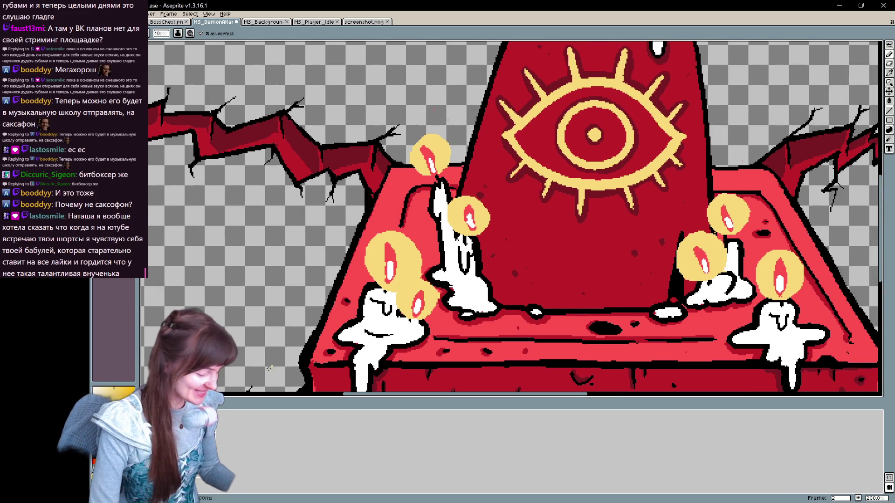
pyautogui.press(',')
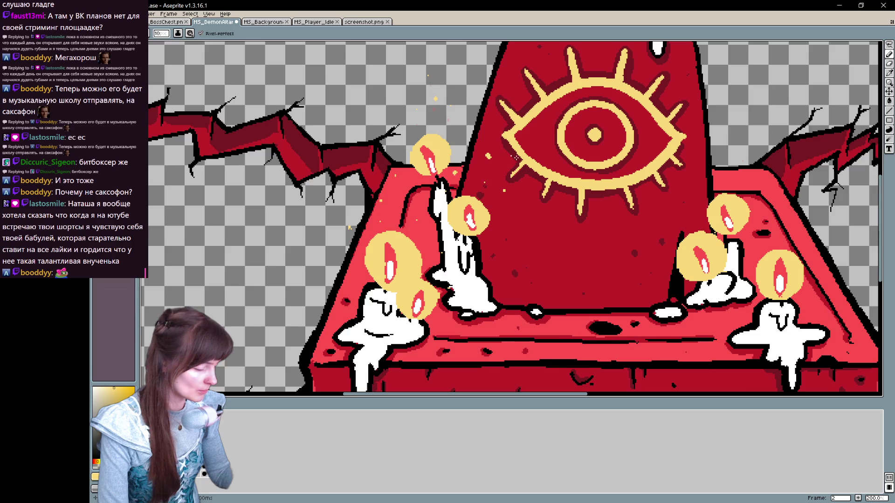
pyautogui.hscroll(10, 516, 156)
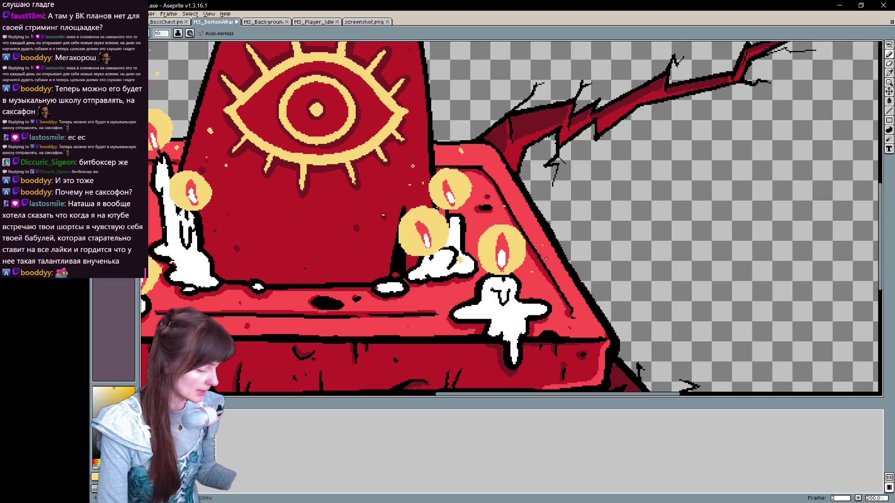
pyautogui.scroll(10, 413, 369)
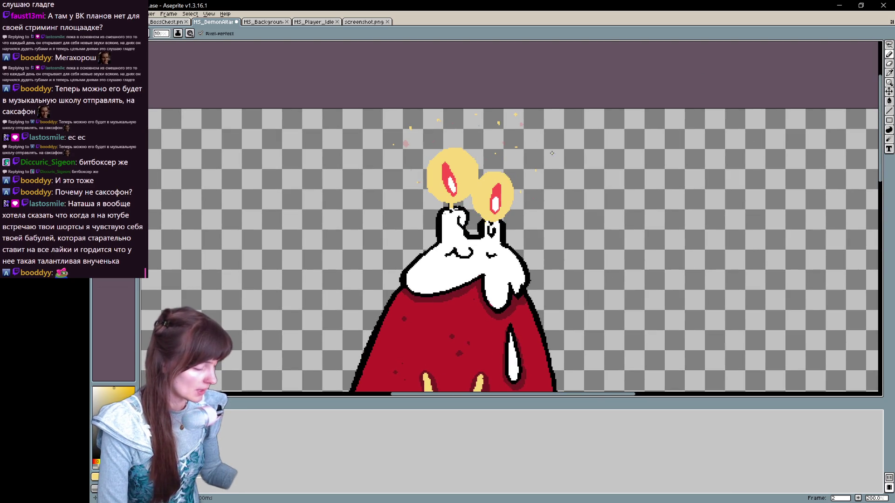
pyautogui.scroll(-2, 515, 163)
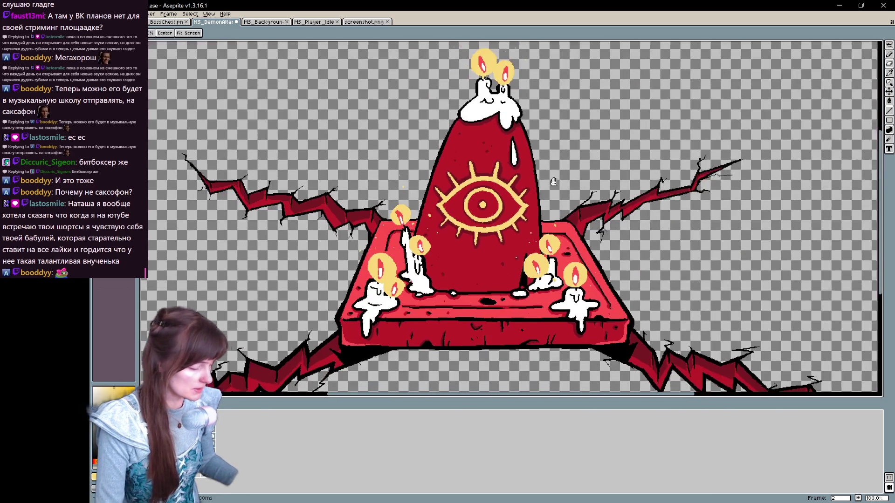
pyautogui.moveTo(554, 182); pyautogui.dragTo(526, 208)
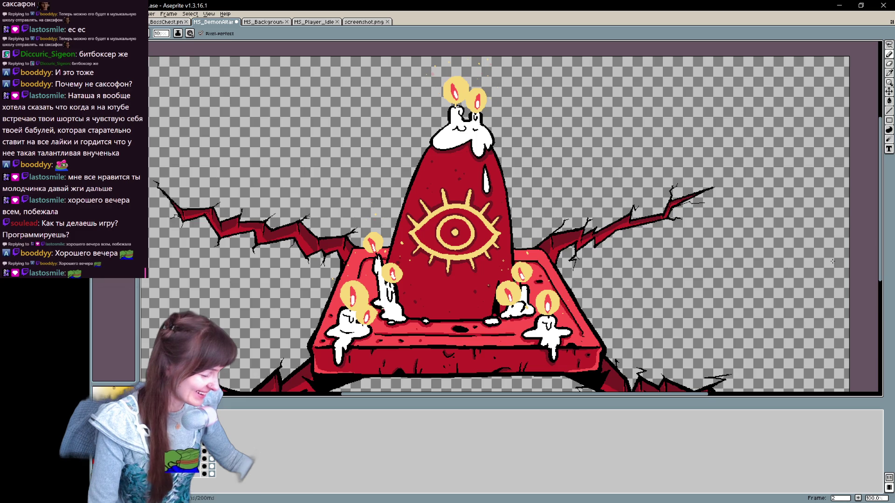
pyautogui.scroll(-2, 745, 193)
pyautogui.scroll(1, 751, 205)
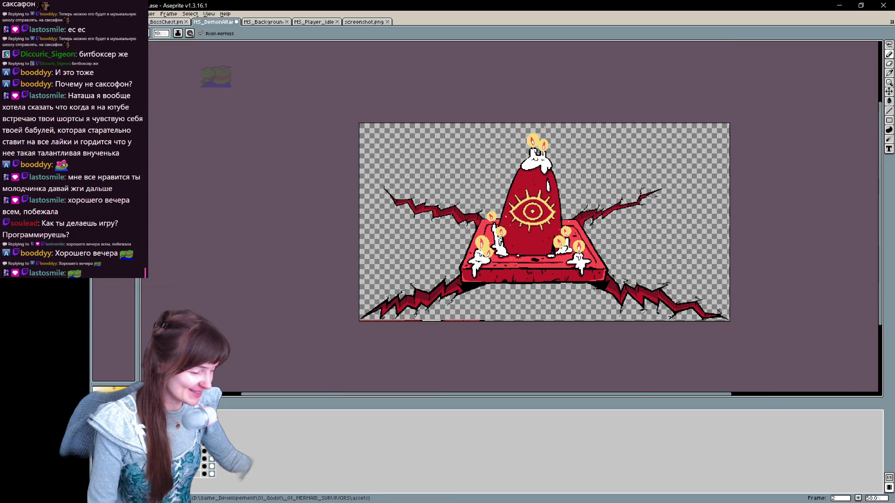
# Step: Export both frames as a sprite sheet with Open Sprite Sheet ticked
pyautogui.hotkey('alt', 'f')
pyautogui.moveTo(159, 76)
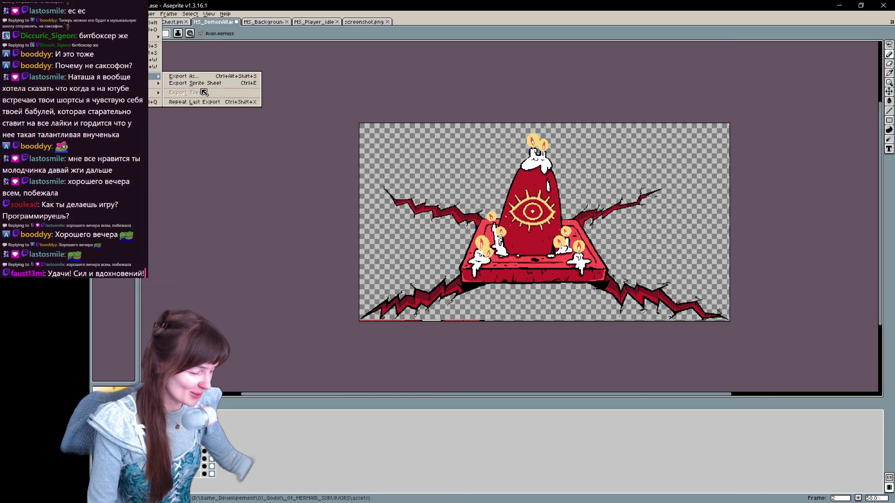
pyautogui.click(201, 84)
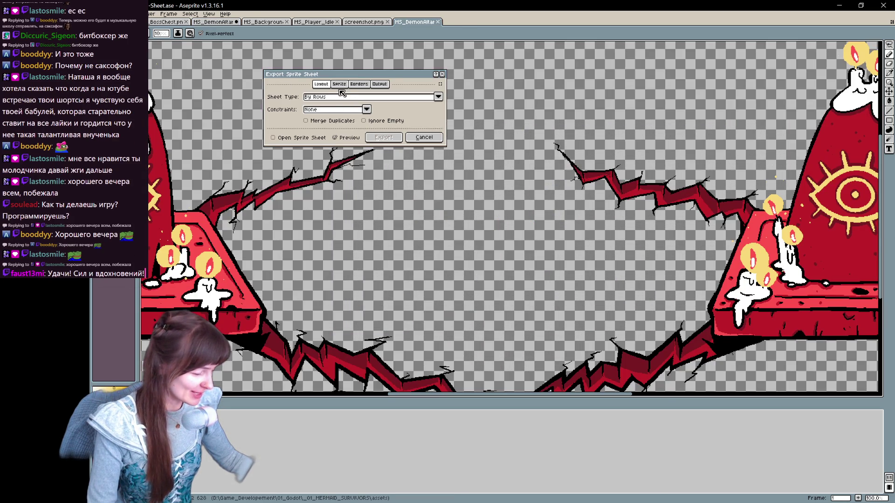
pyautogui.click(298, 138)
pyautogui.click(383, 137)
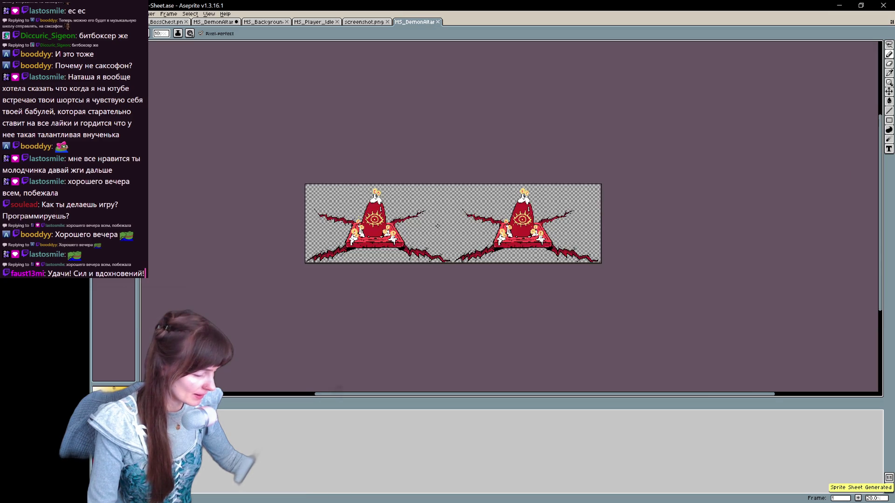
# Step: Save the sheet as PNG named MS_DemonAltar_01.png, then switch to Godot
pyautogui.hotkey('ctrl', 's')
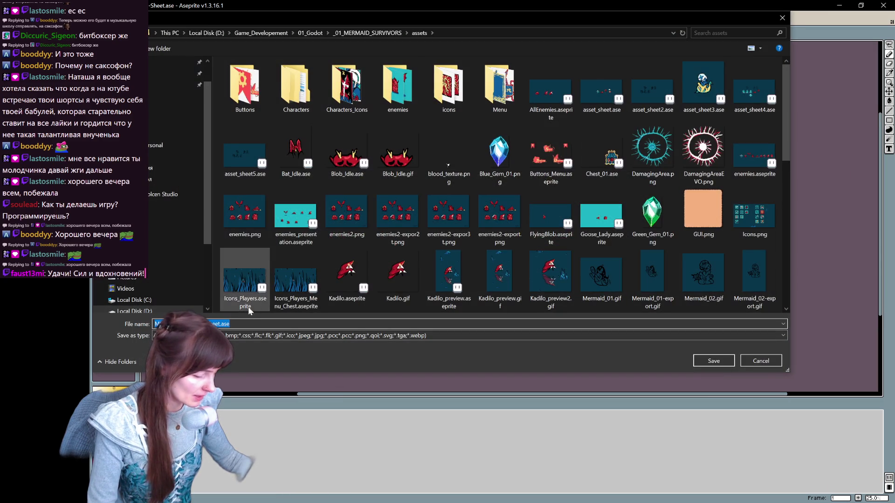
pyautogui.click(413, 335)
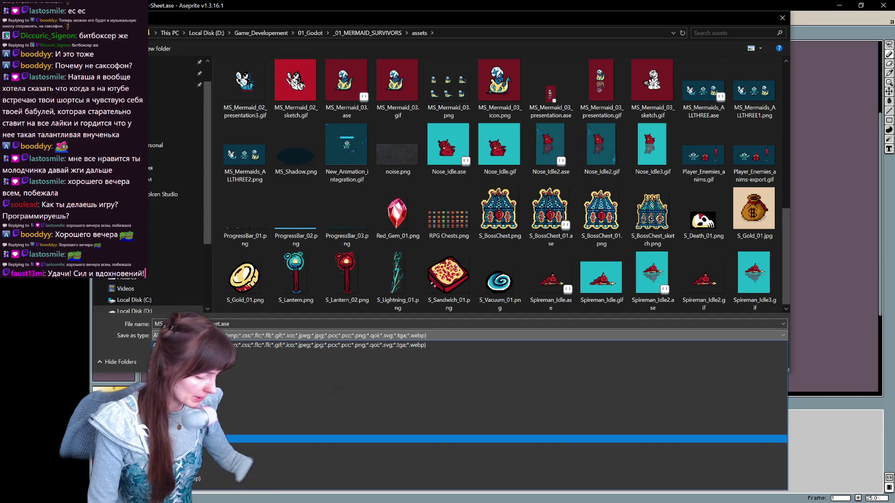
pyautogui.click(219, 447)
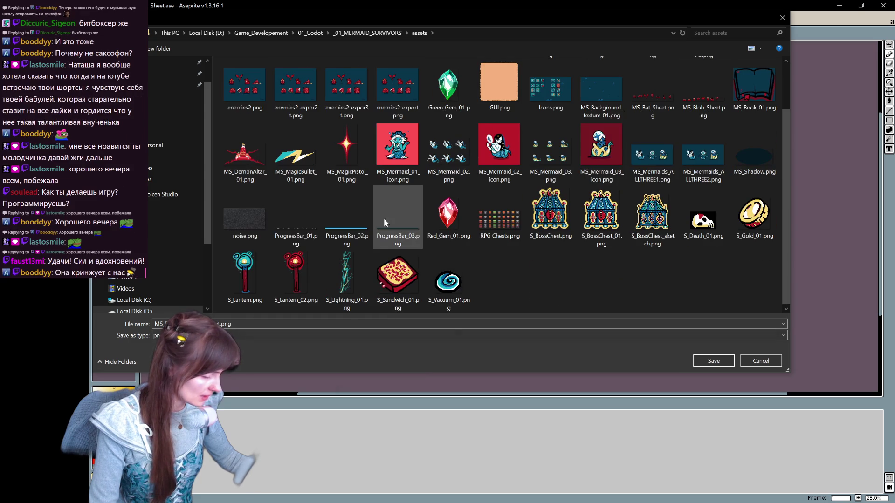
pyautogui.click(244, 212)
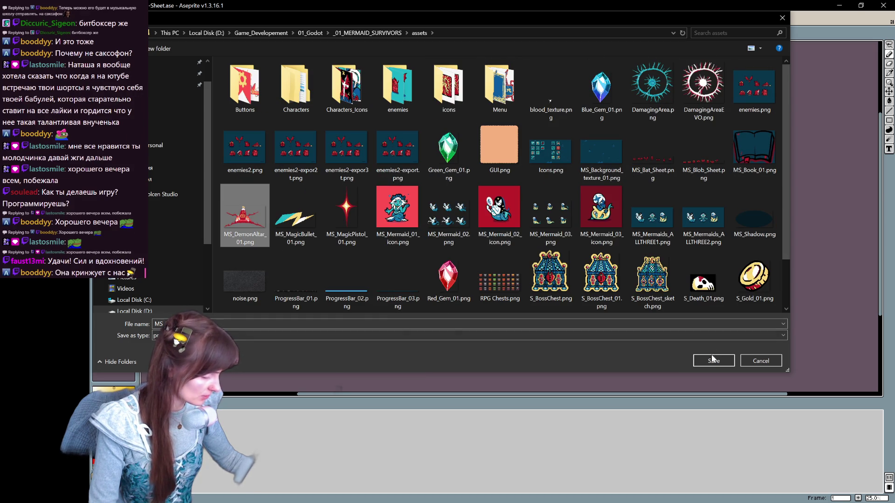
pyautogui.press('Tab')
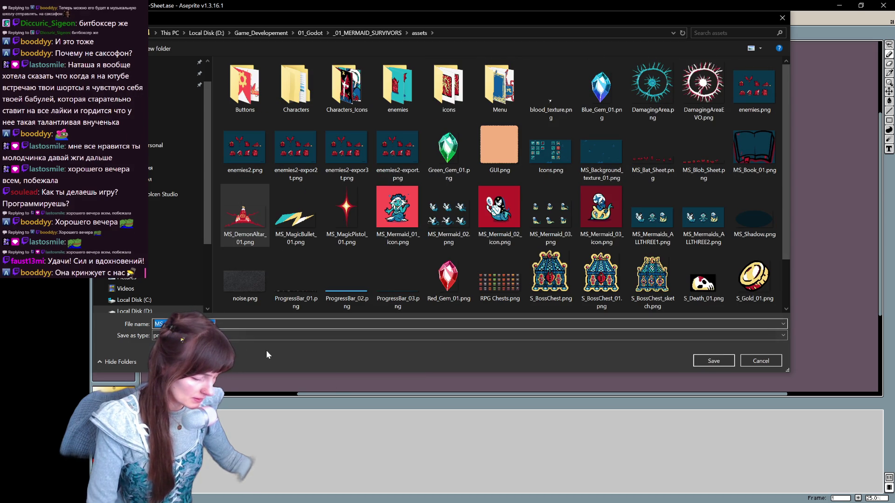
pyautogui.write('M')
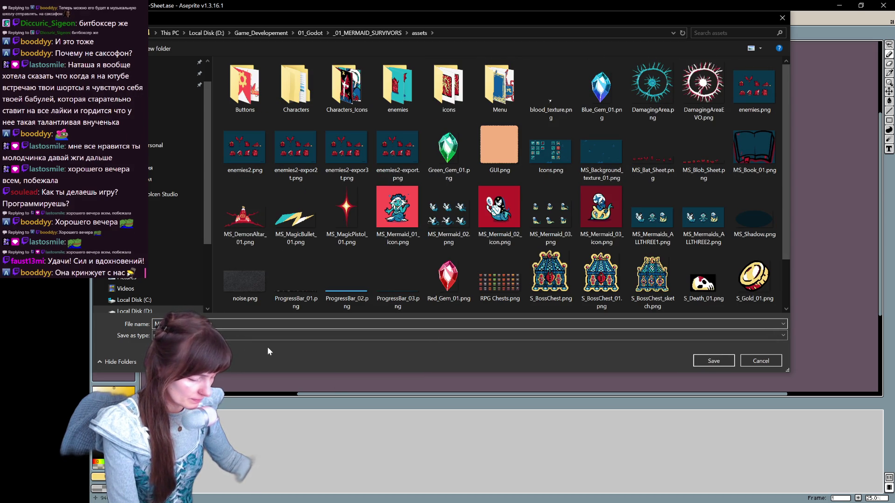
pyautogui.press('Return')
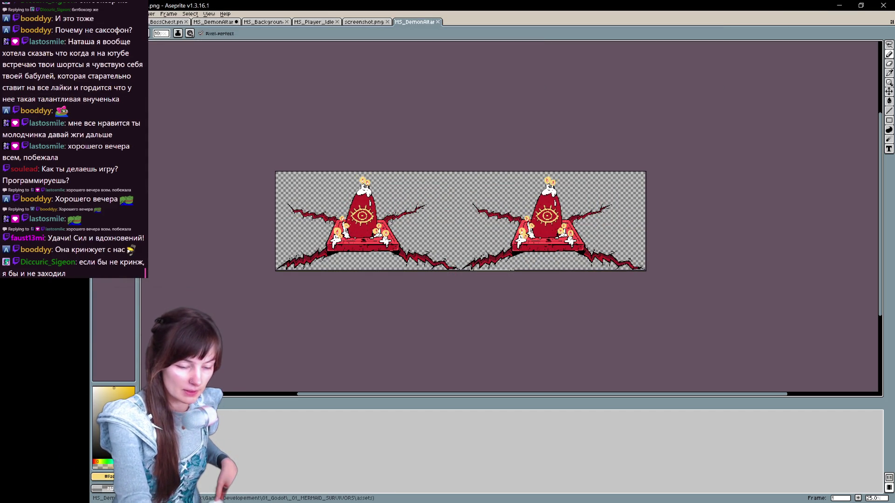
pyautogui.hotkey('alt', 'Tab')
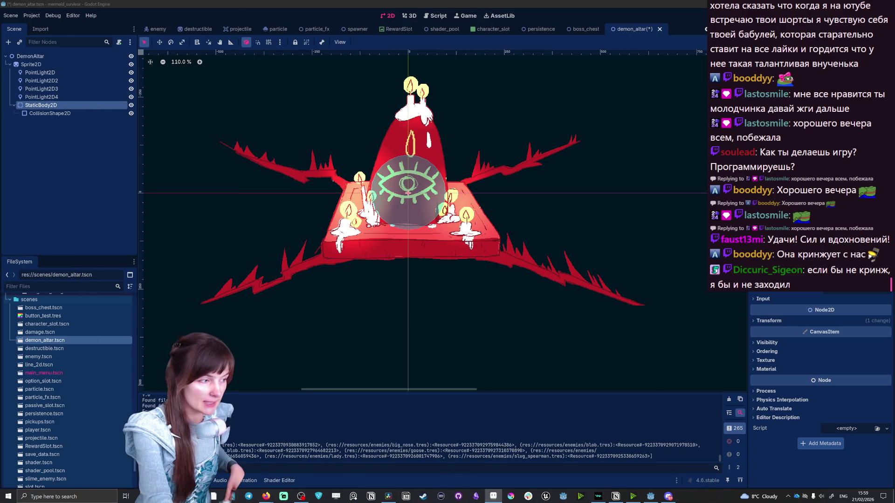
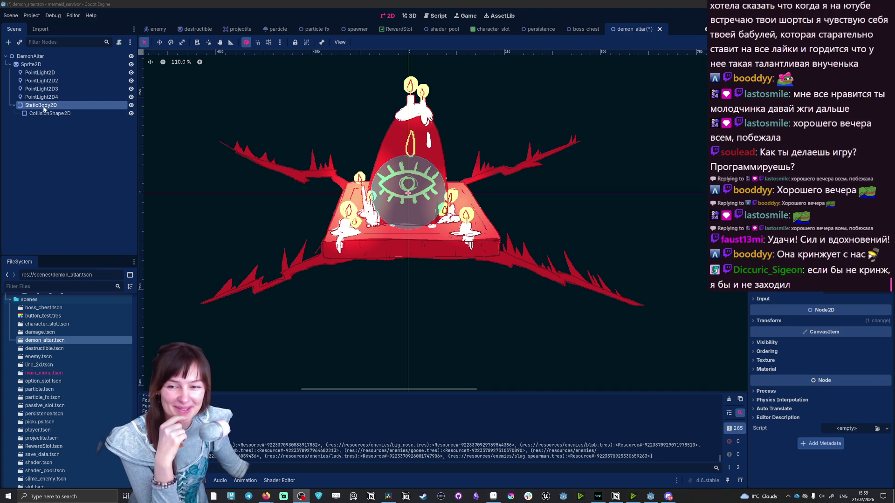
# Step: Add an AnimatedSprite2D node and place it directly under DemonAltar
pyautogui.click(20, 64)
pyautogui.click(9, 42)
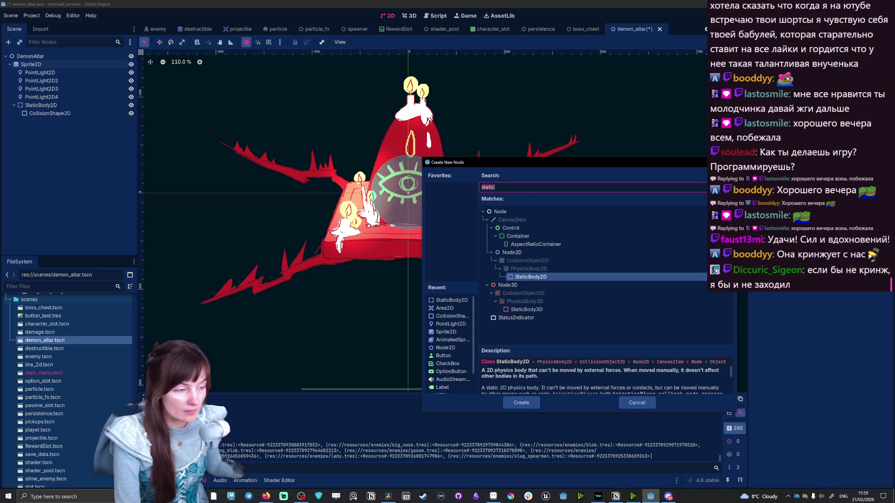
pyautogui.press('BackSpace')
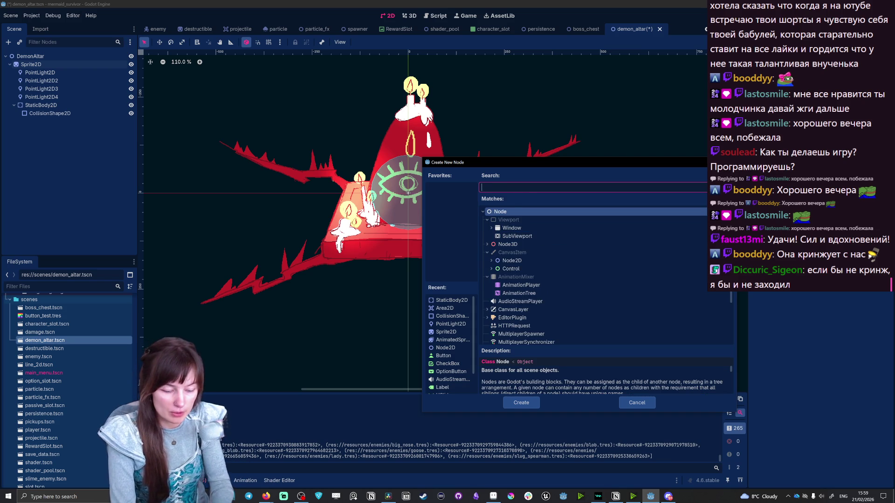
pyautogui.write('anima')
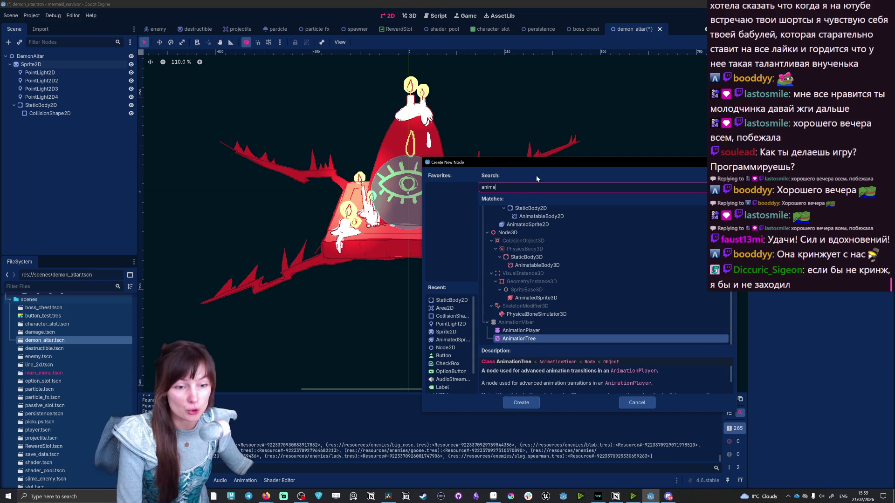
pyautogui.click(528, 225)
pyautogui.click(522, 402)
pyautogui.moveTo(31, 122); pyautogui.dragTo(29, 62)
# Step: Move the point lights and StaticBody2D under AnimatedSprite2D, then delete the old Sprite2D
pyautogui.click(40, 81)
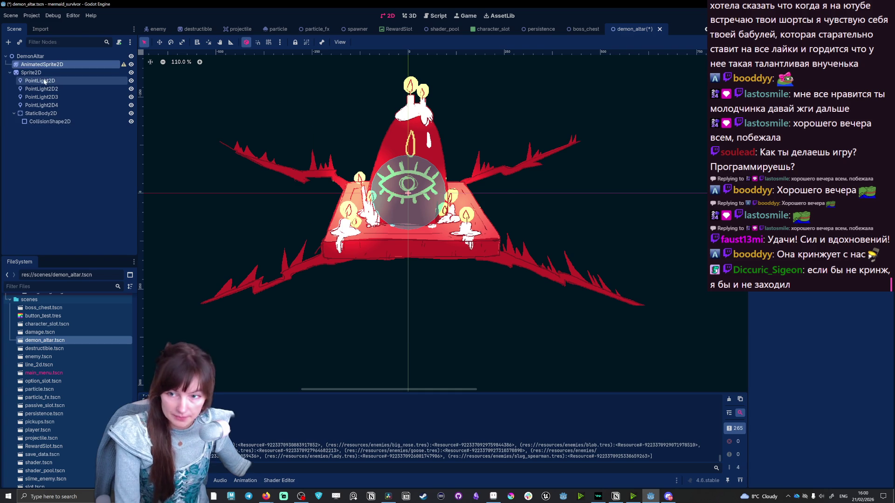
pyautogui.keyDown('shift'); pyautogui.click(53, 123); pyautogui.keyUp('shift')
pyautogui.moveTo(52, 122); pyautogui.dragTo(42, 64)
pyautogui.click(31, 121)
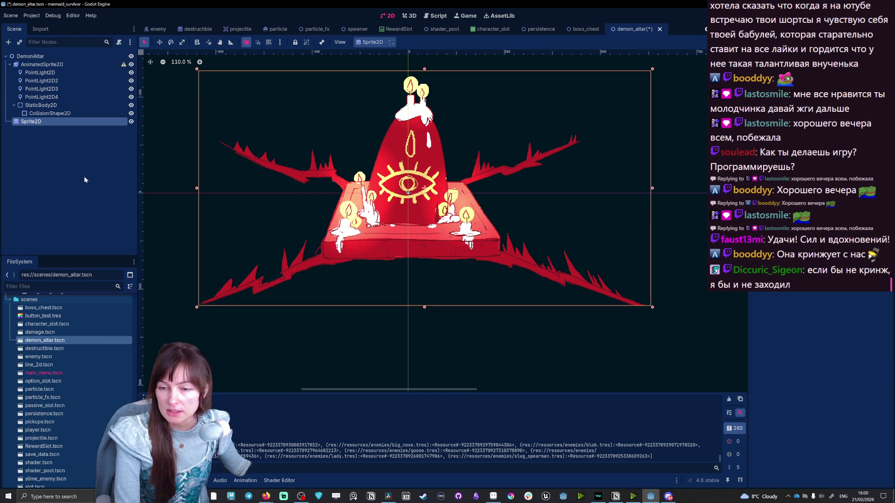
pyautogui.press('Delete')
pyautogui.click(428, 258)
pyautogui.click(52, 64)
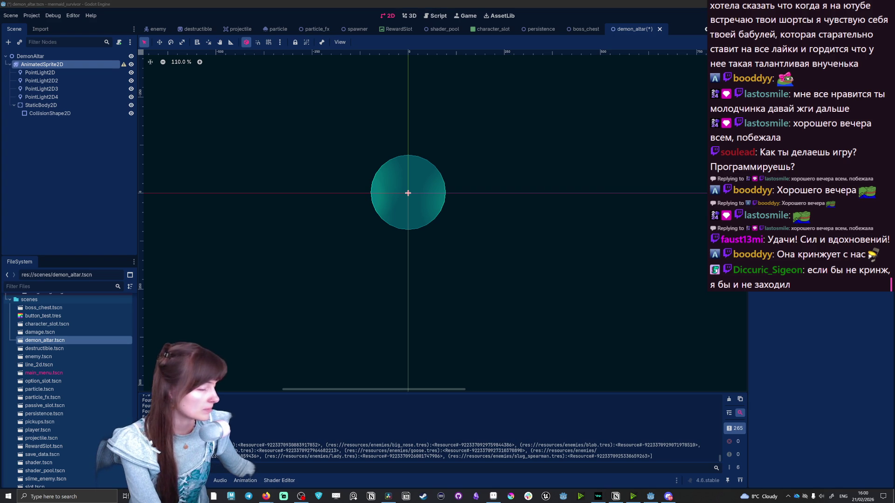
pyautogui.hotkey('alt', 'Tab')
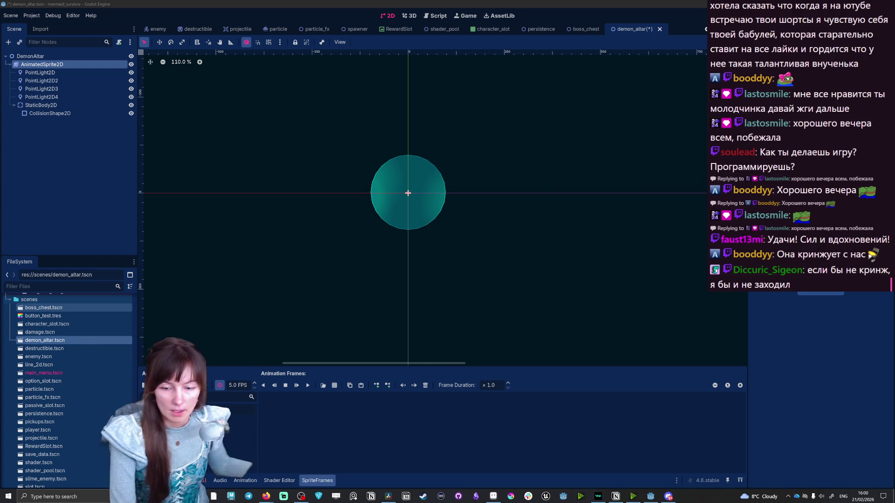
# Step: Find the MS_DemonAltar_02.png sprite sheet in the FileSystem panel
pyautogui.click(154, 409)
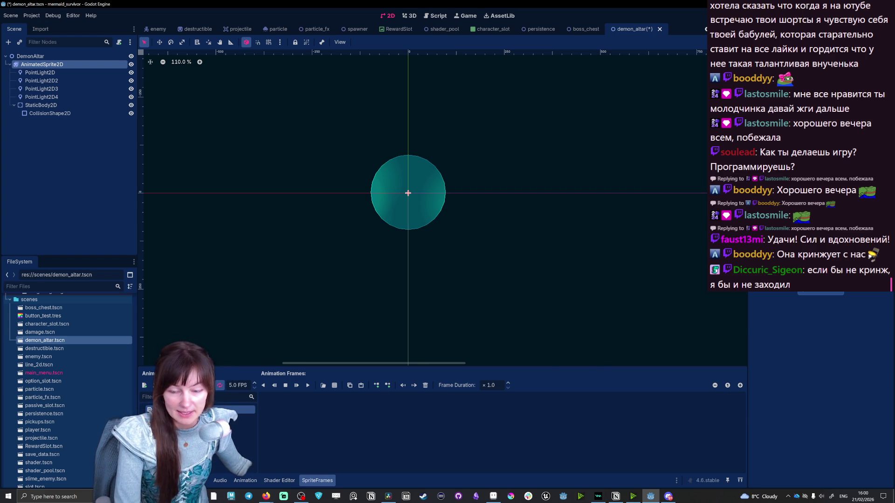
pyautogui.scroll(-15, 70, 392)
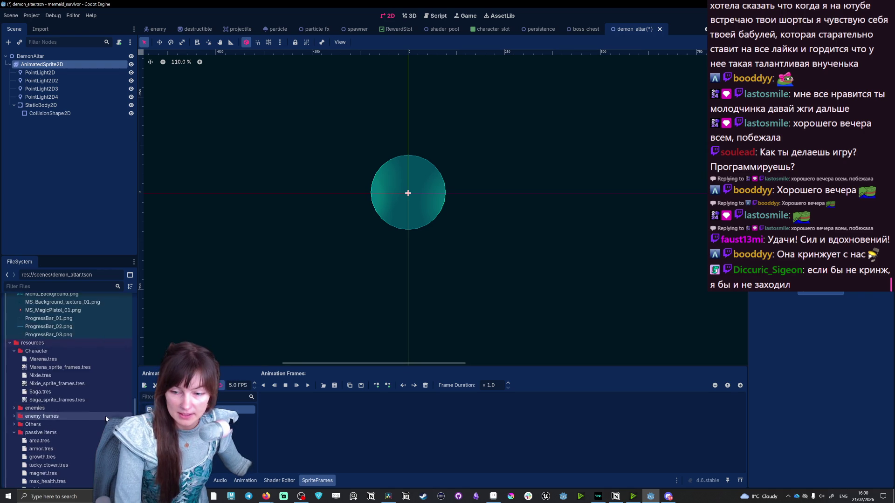
pyautogui.scroll(-5, 85, 446)
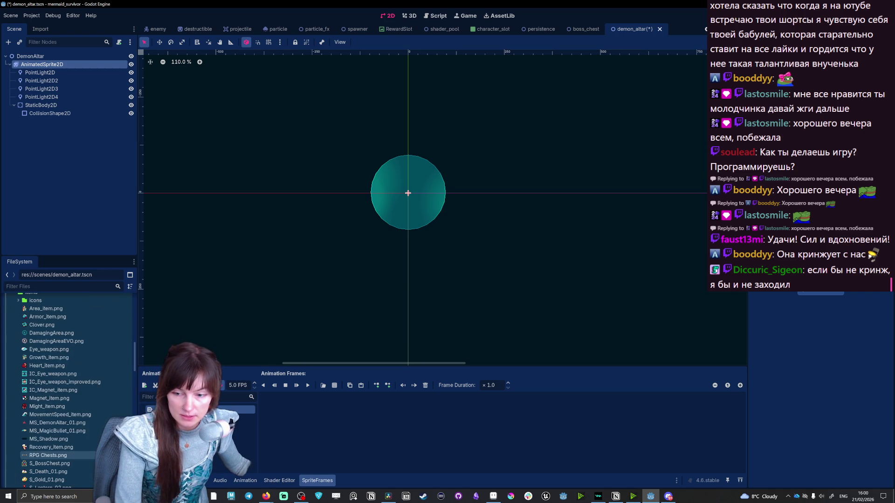
pyautogui.scroll(-2, 86, 446)
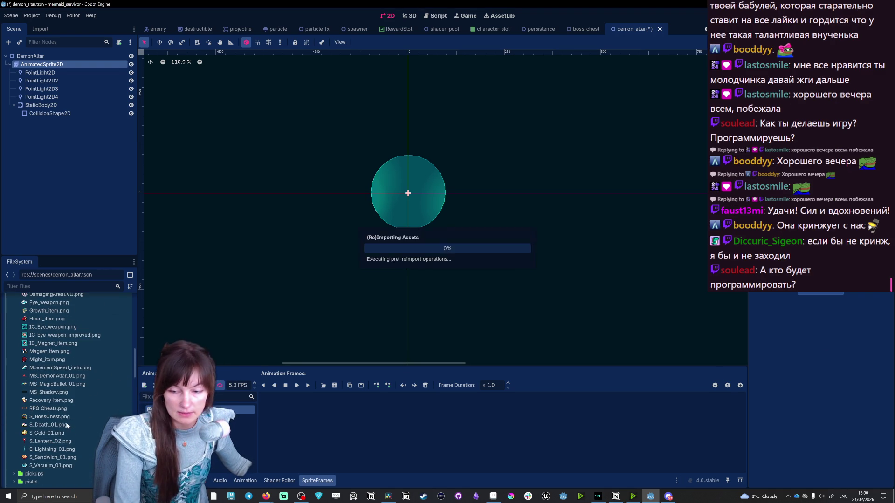
pyautogui.scroll(5, 70, 429)
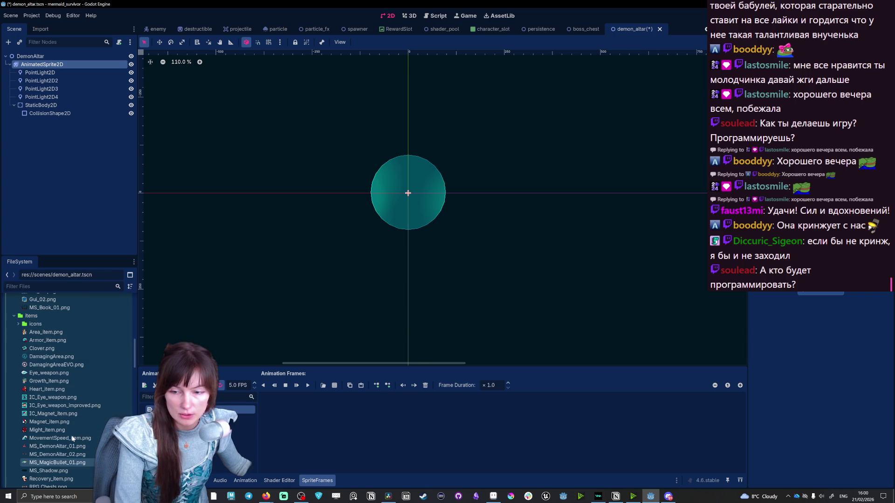
pyautogui.scroll(-5, 73, 439)
pyautogui.click(47, 361)
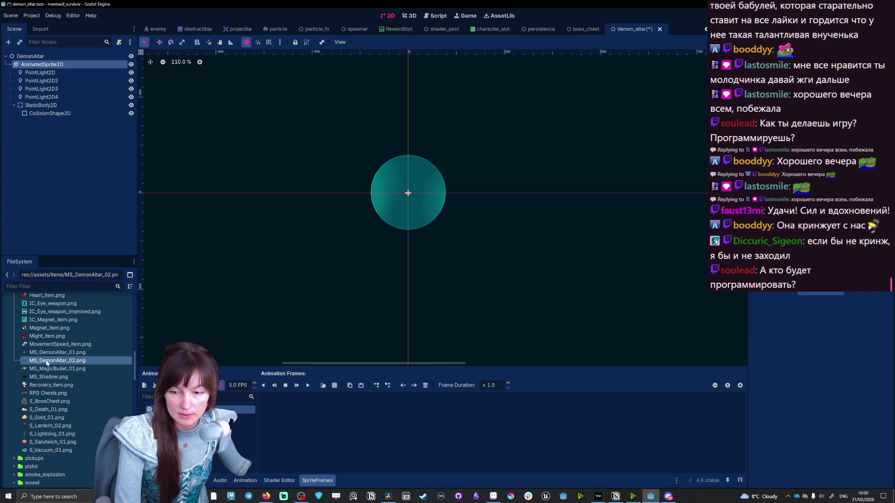
# Step: Load MS_DemonAltar_02.png from res://assets/items as a sprite sheet and select its first frame
pyautogui.click(334, 385)
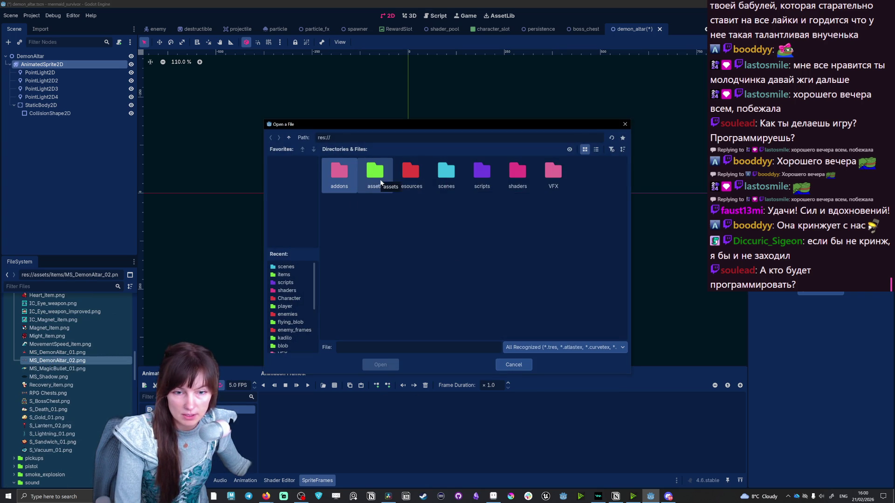
pyautogui.doubleClick(379, 184)
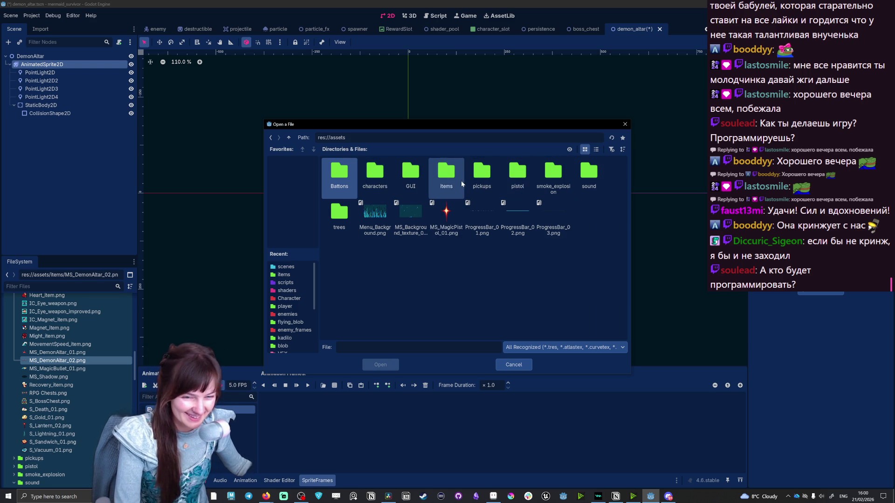
pyautogui.doubleClick(446, 175)
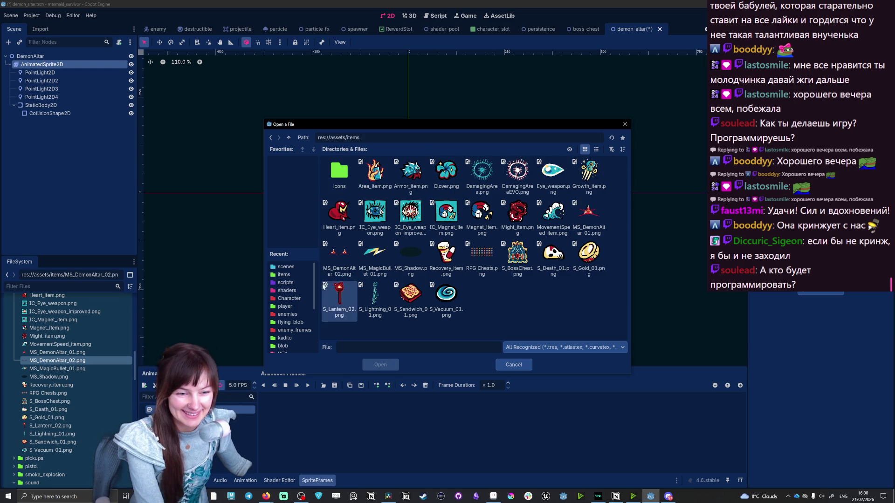
pyautogui.doubleClick(339, 254)
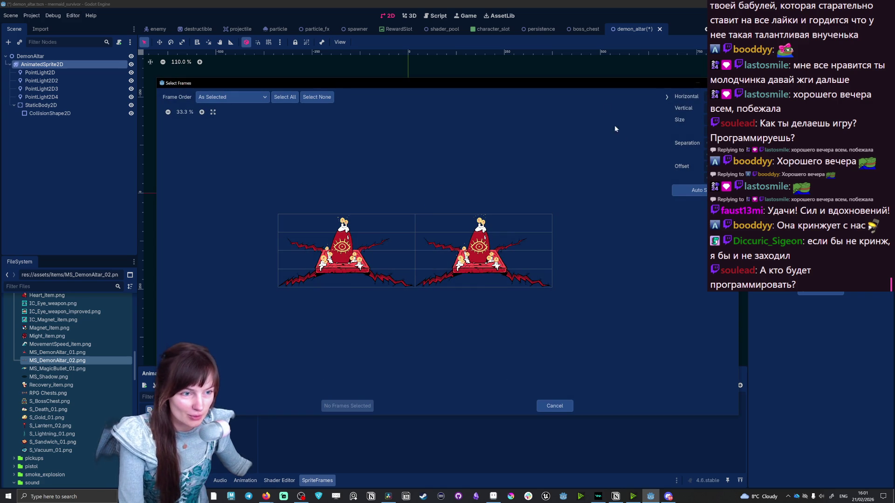
pyautogui.click(338, 280)
# Step: Add both altar frames to the animation and pan the canvas to view the altar
pyautogui.click(466, 275)
pyautogui.click(347, 406)
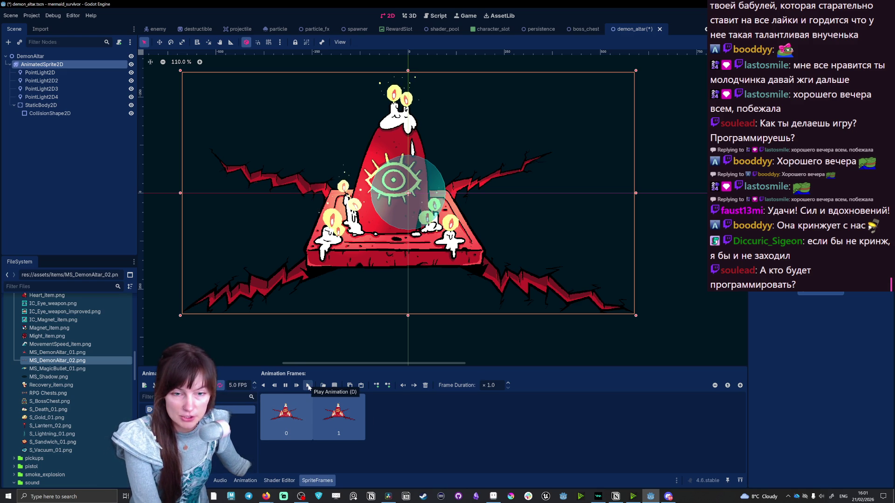
pyautogui.moveTo(239, 150); pyautogui.dragTo(248, 155)
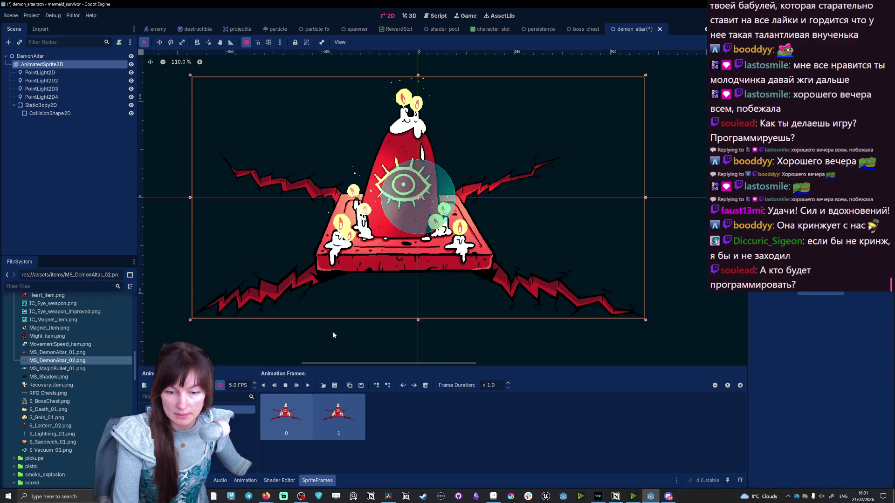
pyautogui.click(394, 261)
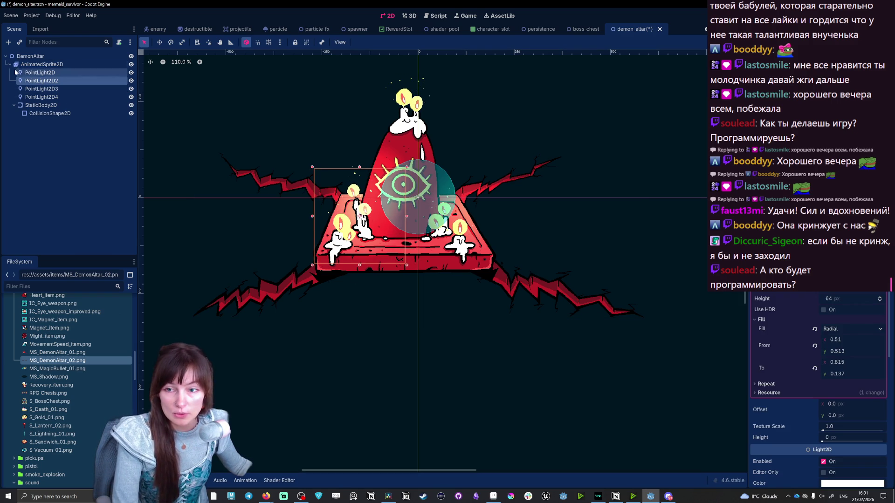
# Step: Shift the altar sprite right and move the collision circle left over the eye
pyautogui.click(573, 300)
pyautogui.moveTo(562, 289); pyautogui.dragTo(581, 287)
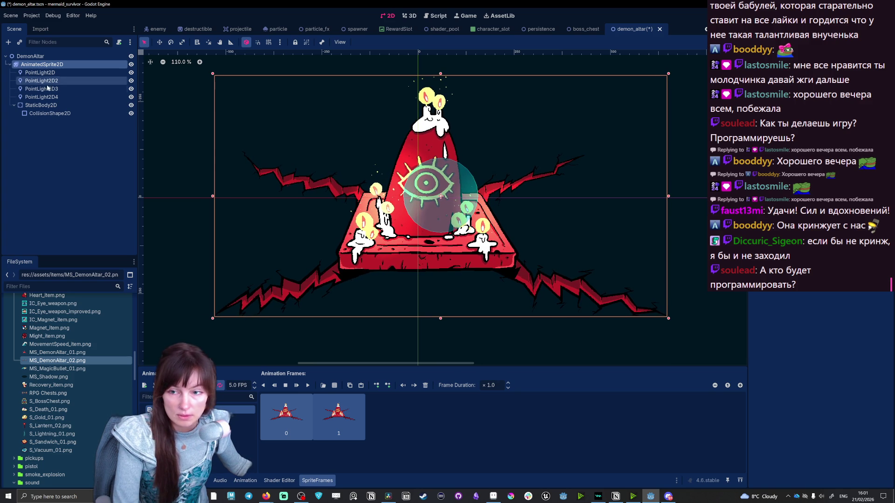
pyautogui.click(55, 113)
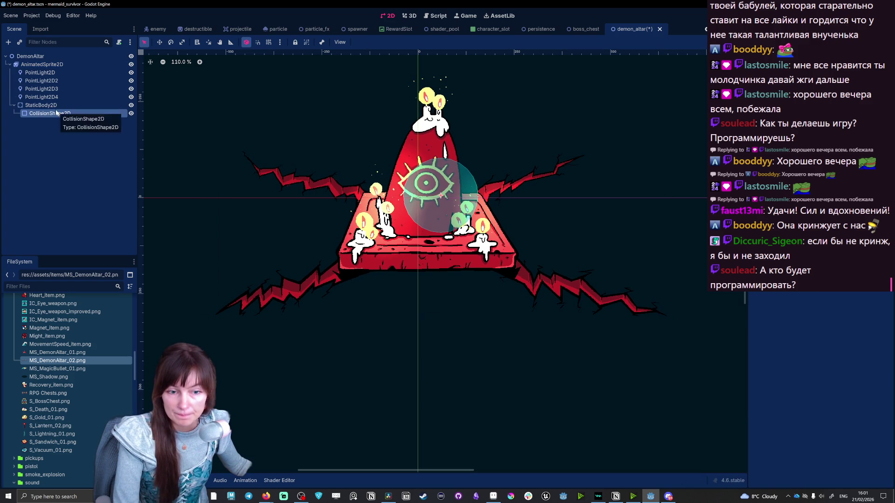
pyautogui.press('Up')
pyautogui.moveTo(442, 198)
pyautogui.mouseDown()
pyautogui.moveTo(419, 199)
pyautogui.moveTo(428, 208)
pyautogui.mouseUp()
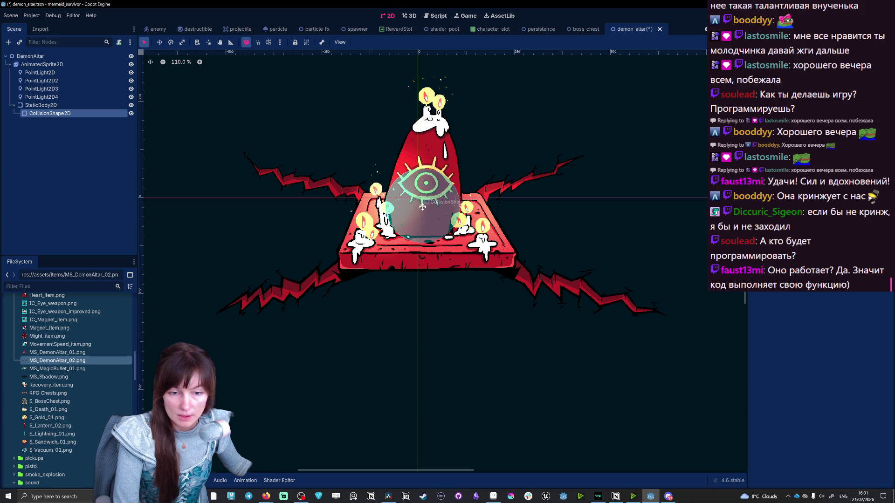
# Step: Nudge the altar sprite up-left, save the demon_altar scene and run it with F6
pyautogui.click(533, 279)
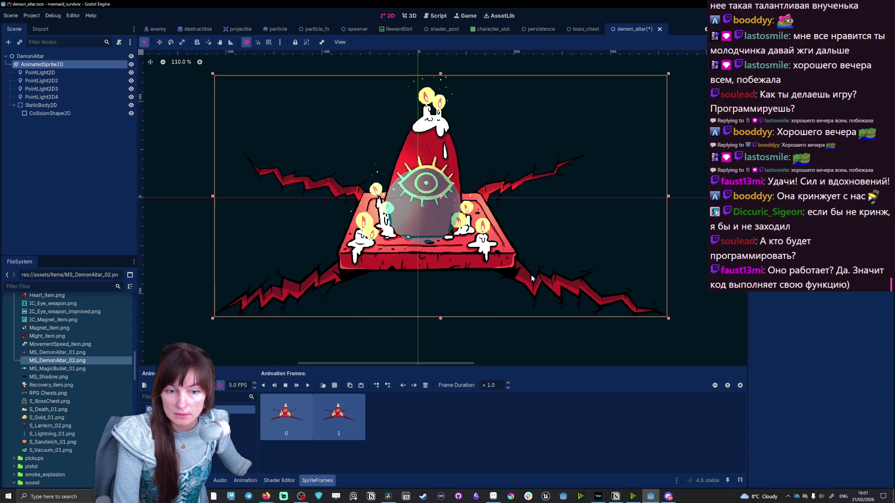
pyautogui.moveTo(529, 301); pyautogui.dragTo(524, 290)
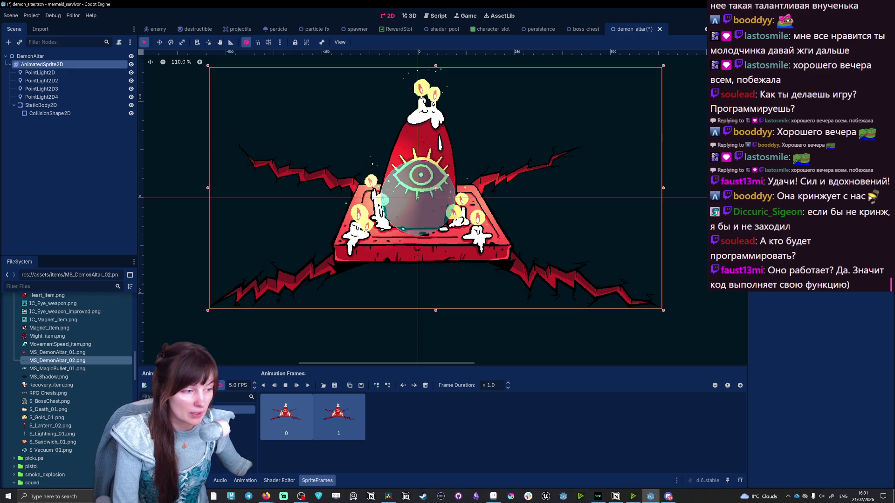
pyautogui.click(698, 108)
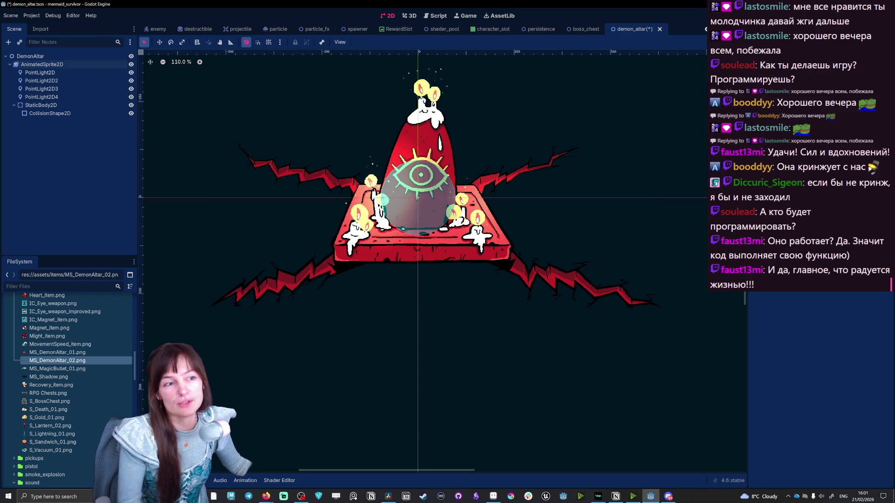
pyautogui.hotkey('ctrl', 's')
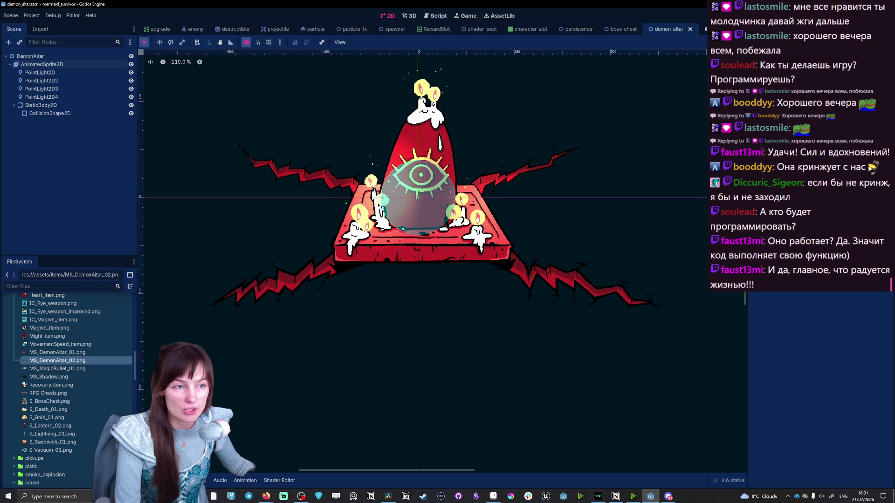
pyautogui.press('F6')
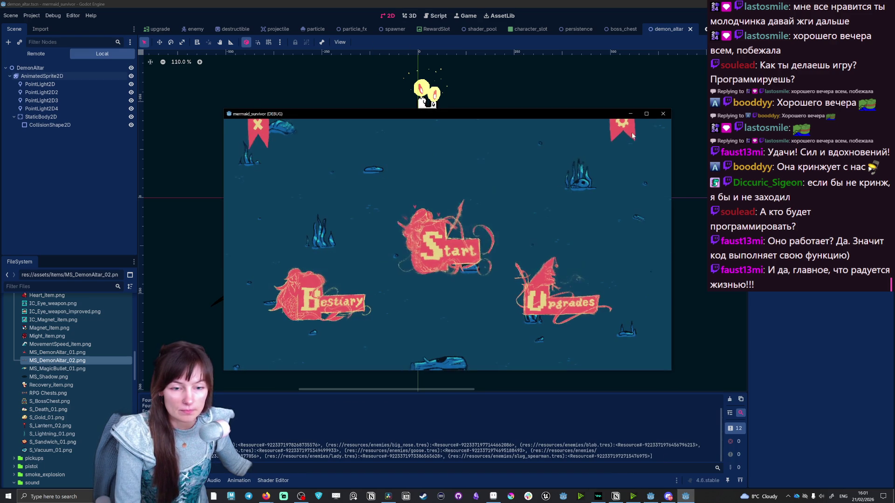
# Step: Switch the game to fullscreen in its settings overlay
pyautogui.click(624, 128)
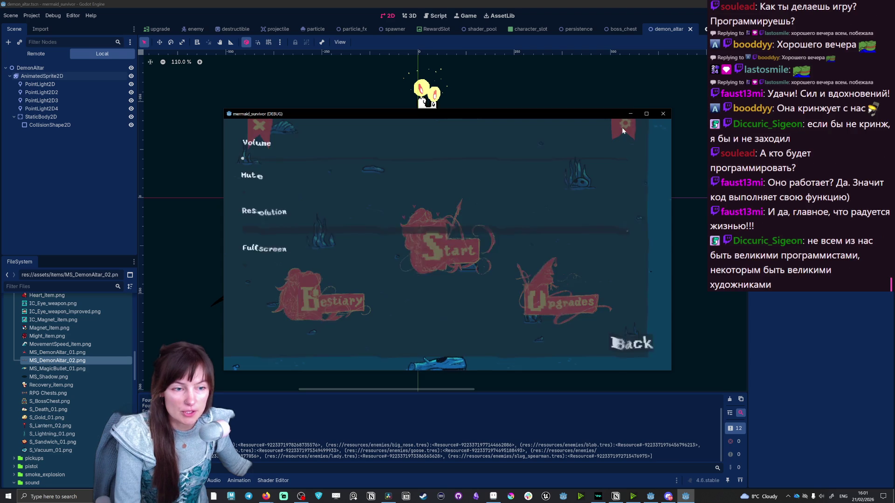
pyautogui.click(248, 277)
pyautogui.click(814, 447)
# Step: Start a new run with Nixie as the character
pyautogui.click(456, 274)
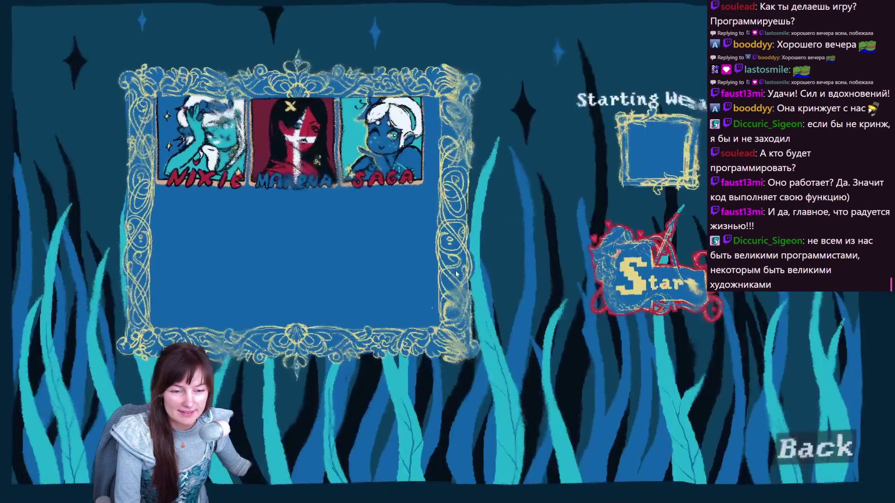
pyautogui.click(202, 140)
pyautogui.click(653, 278)
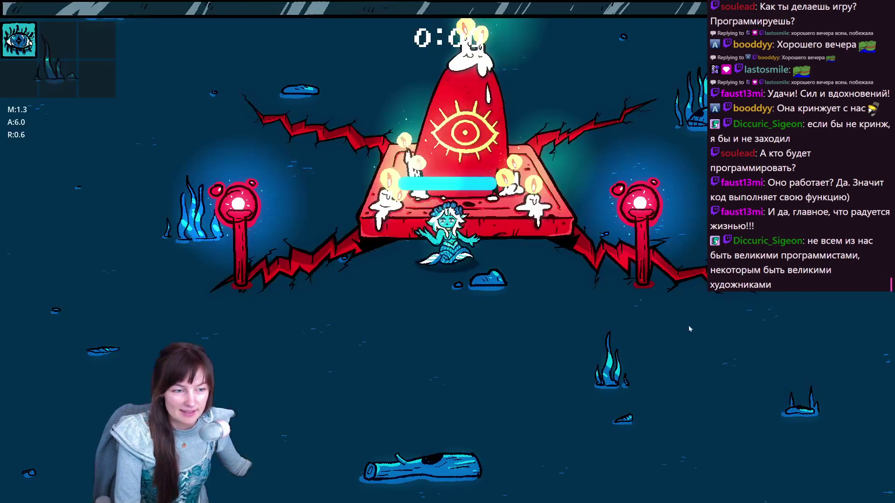
# Step: Walk the mermaid around the altar and dodge through the enemy swarm
pyautogui.press('a')
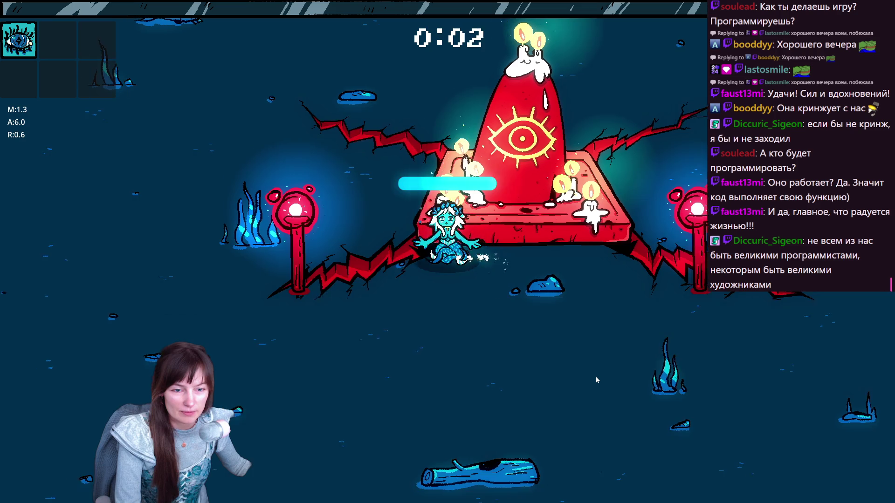
pyautogui.press('w')
pyautogui.press('d')
pyautogui.press('s')
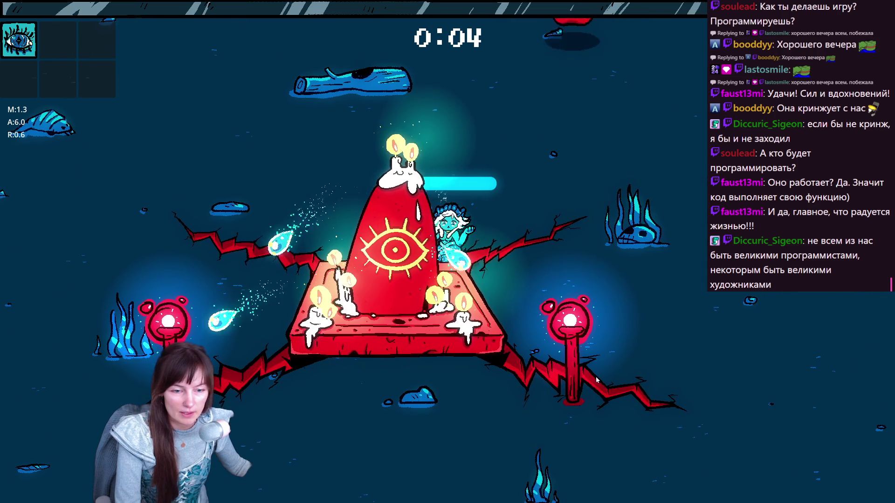
pyautogui.press('a')
pyautogui.press('s')
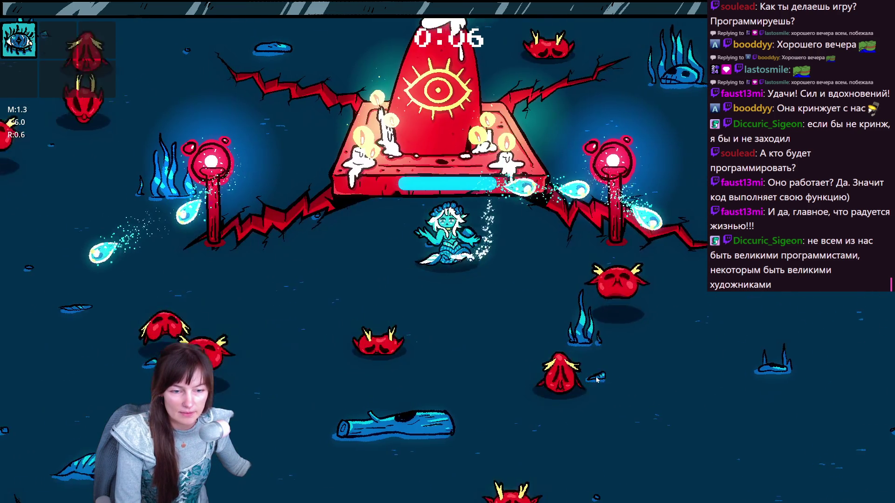
pyautogui.press('a')
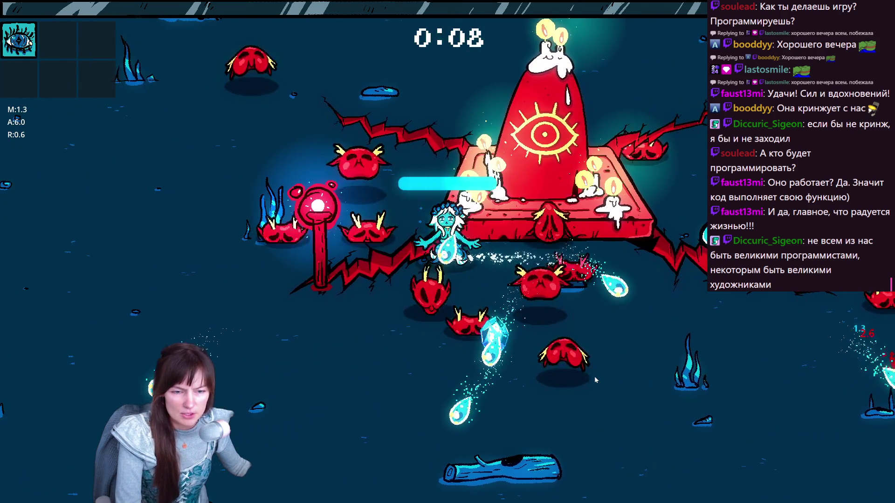
pyautogui.press('w')
pyautogui.press('a')
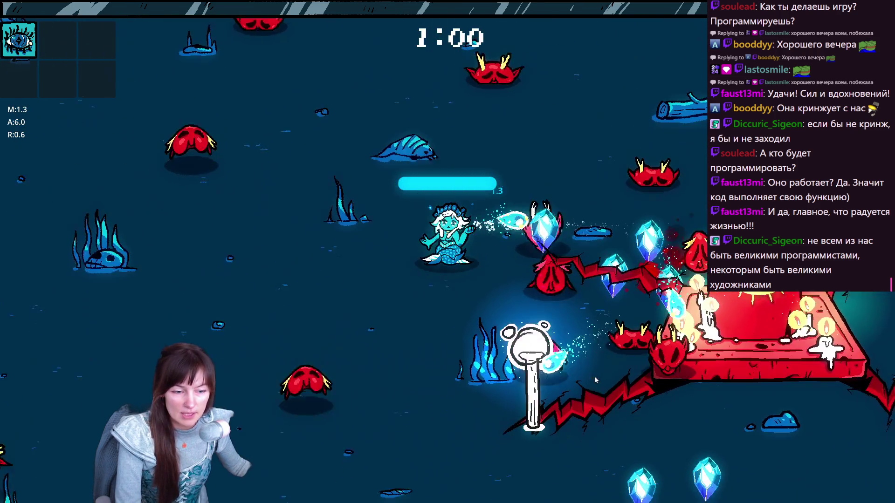
pyautogui.press('s')
pyautogui.press('d')
pyautogui.press('d')
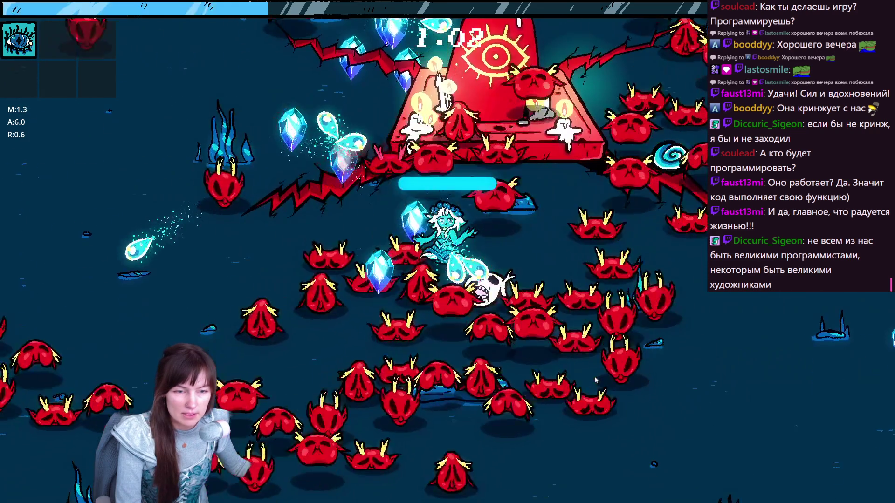
pyautogui.press('w')
pyautogui.press('a')
pyautogui.press('w')
pyautogui.press('d')
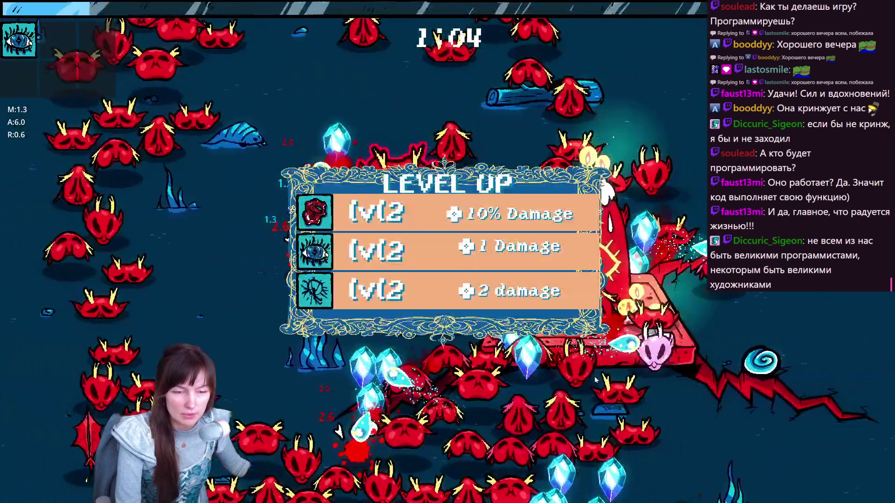
# Step: Take level-up upgrades: crack and spiral 2 damage, 0.2 health/sec, 20 health, 1 armor
pyautogui.click(394, 285)
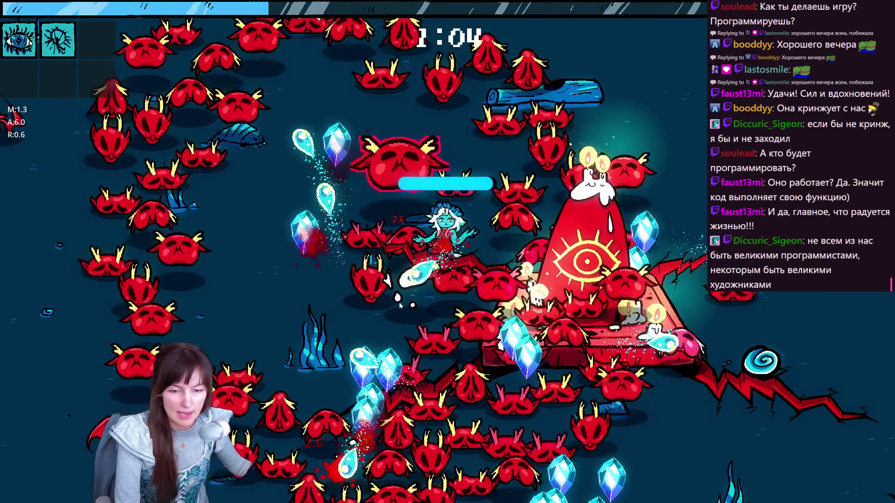
pyautogui.press('s')
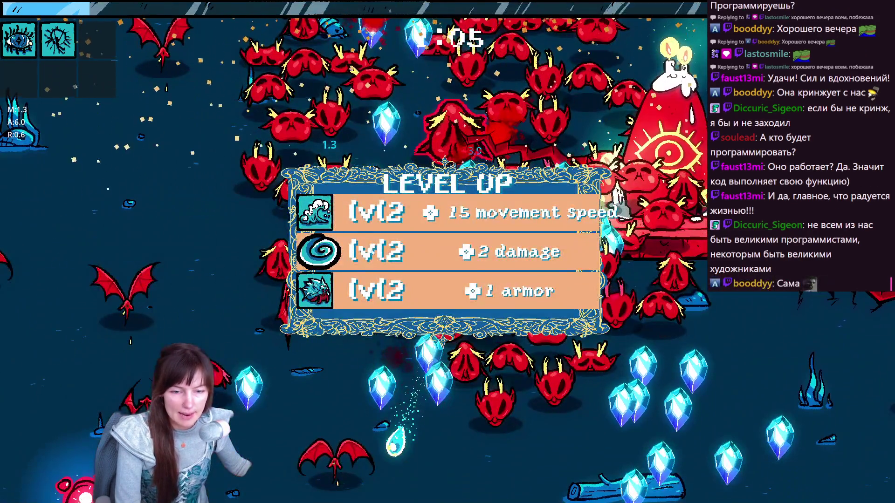
pyautogui.click(513, 252)
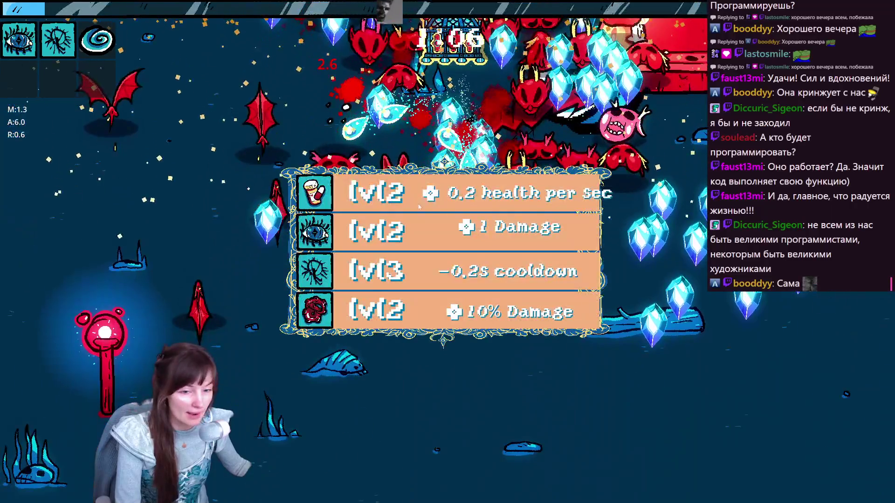
pyautogui.click(420, 207)
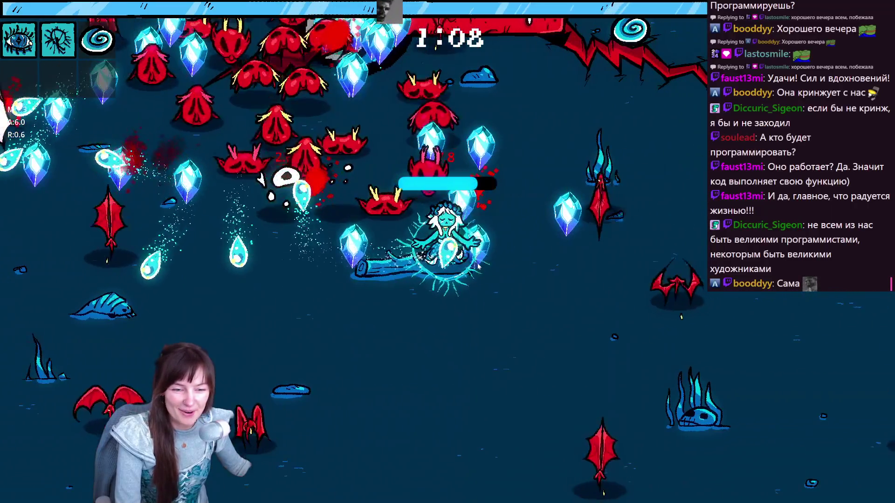
pyautogui.click(394, 263)
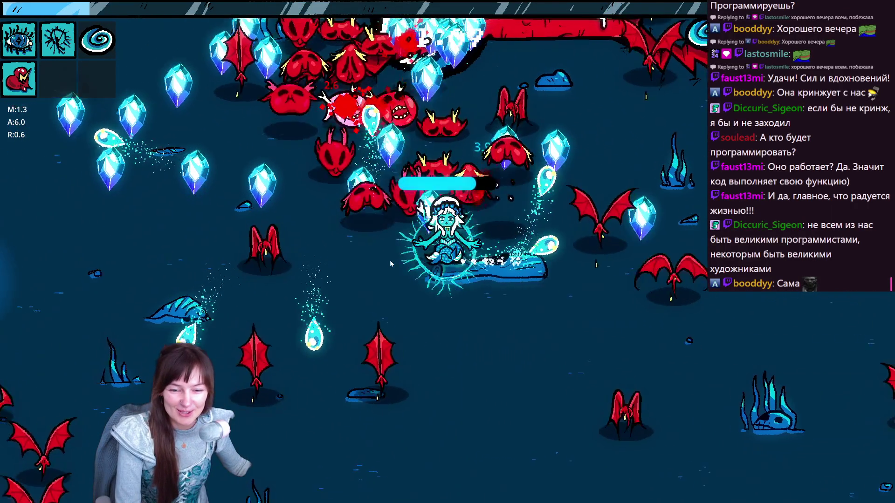
pyautogui.press('w')
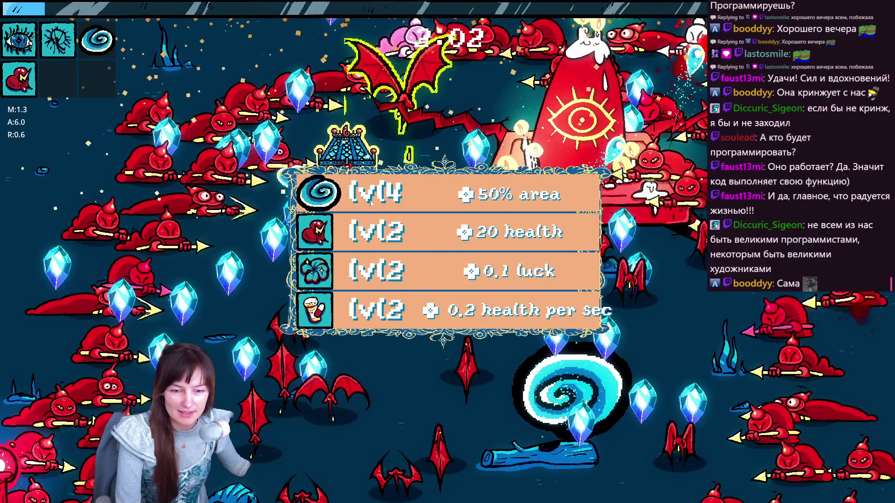
pyautogui.click(371, 202)
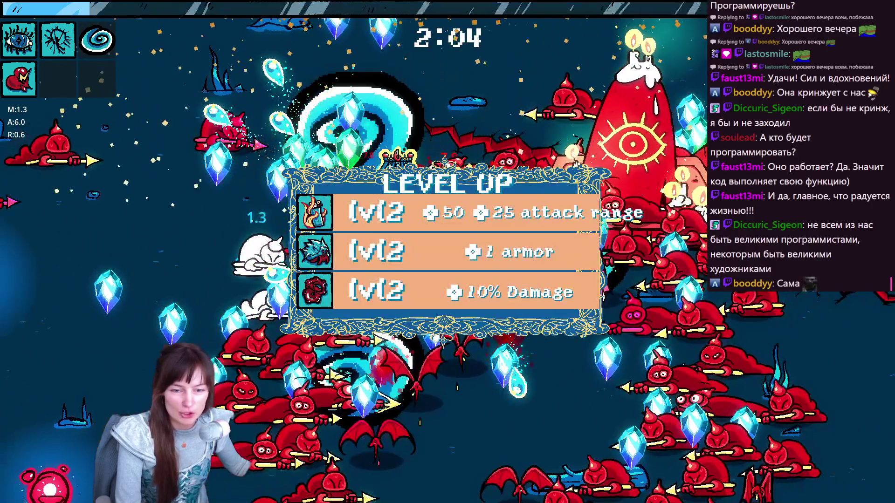
pyautogui.click(576, 256)
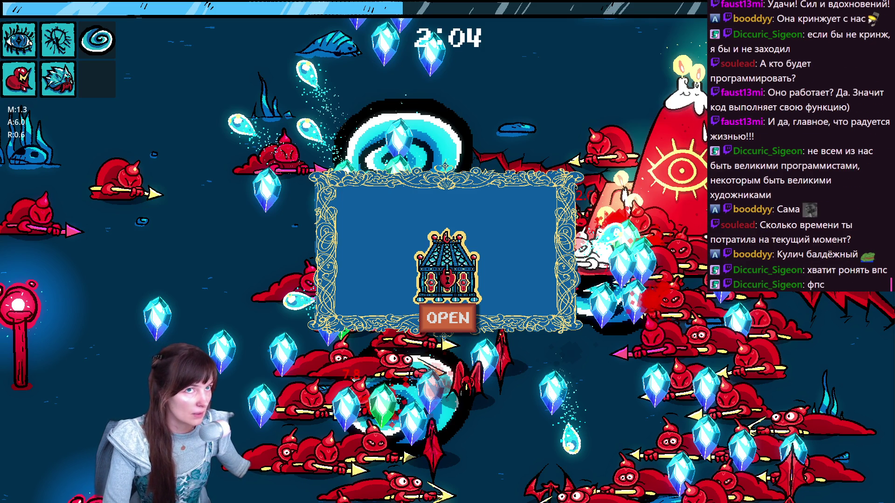
# Step: Open a treasure chest and take upgrades including -0.2s cooldown and 30 magnet range
pyautogui.press('Return')
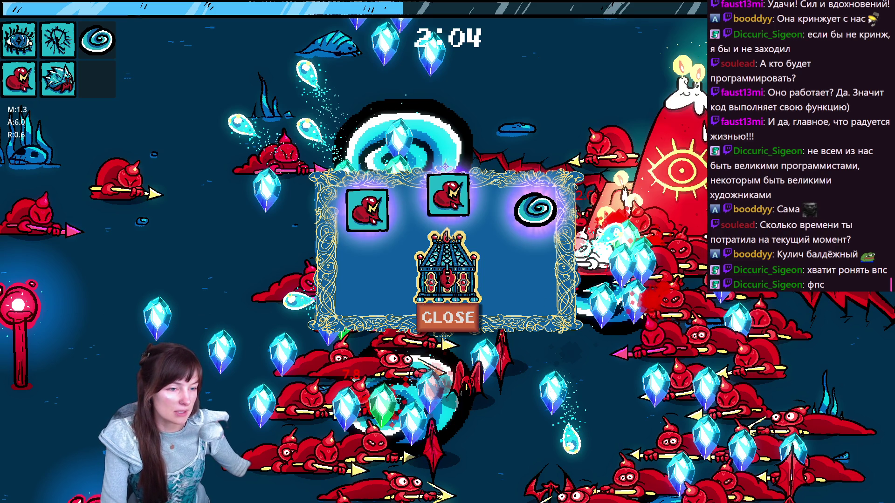
pyautogui.press('Return')
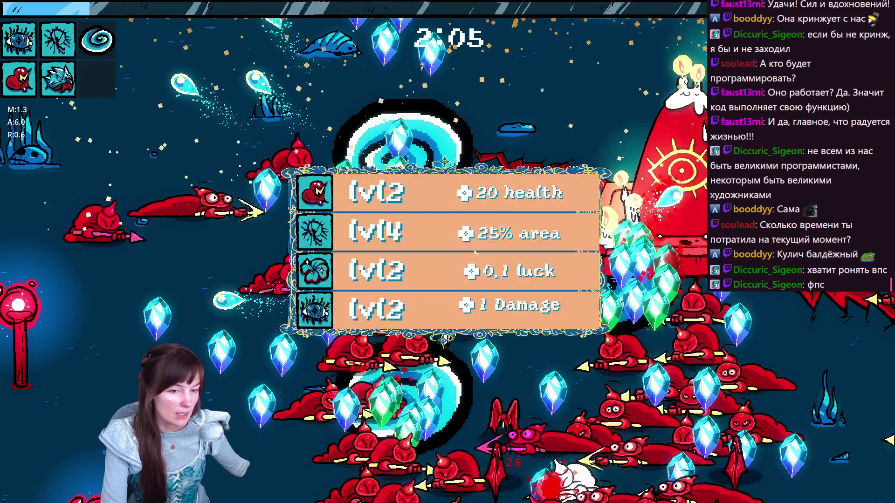
pyautogui.click(373, 240)
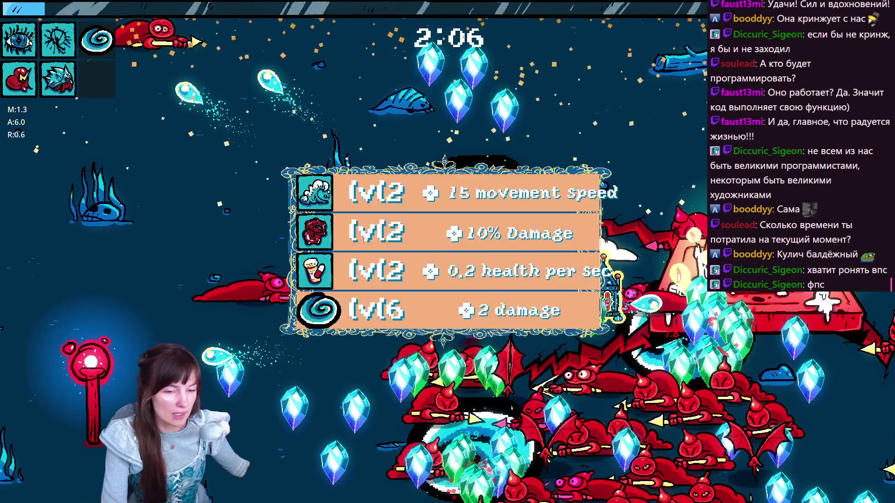
pyautogui.click(390, 305)
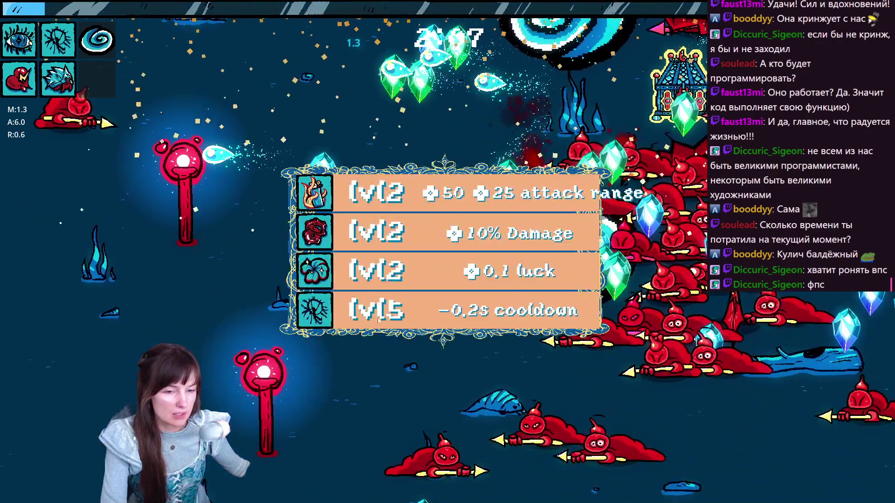
pyautogui.click(390, 328)
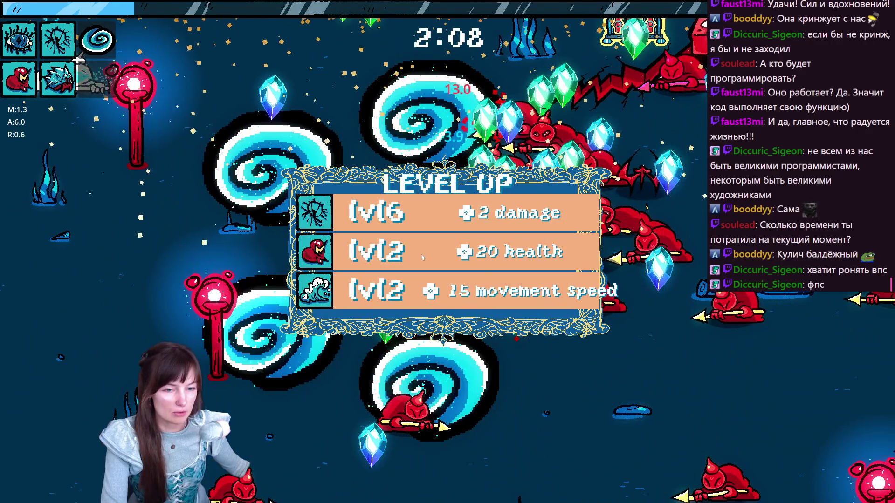
pyautogui.click(423, 257)
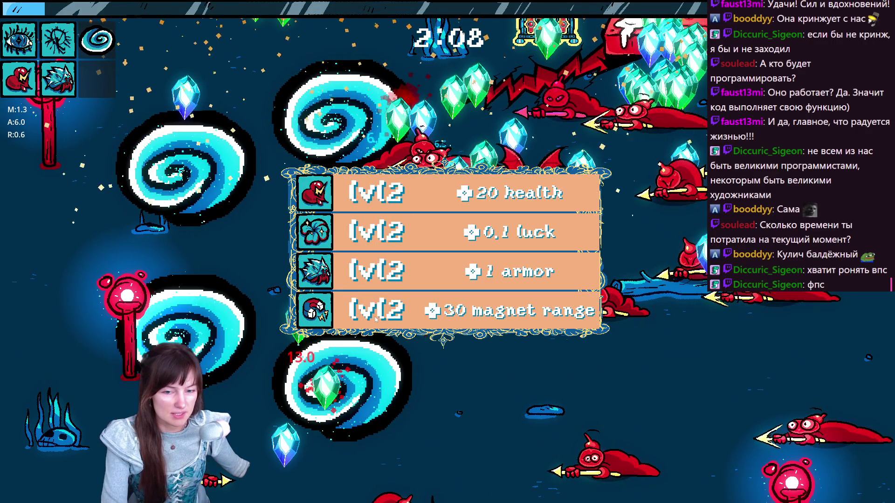
pyautogui.click(375, 318)
pyautogui.click(438, 239)
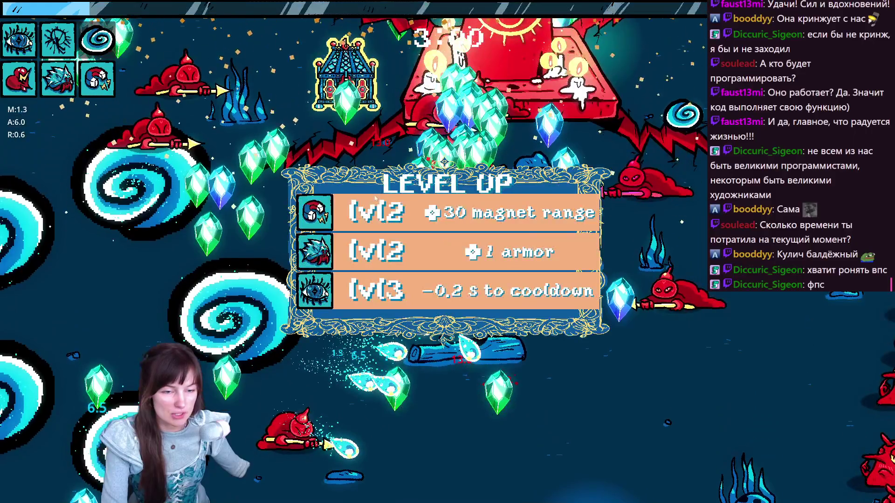
pyautogui.click(379, 294)
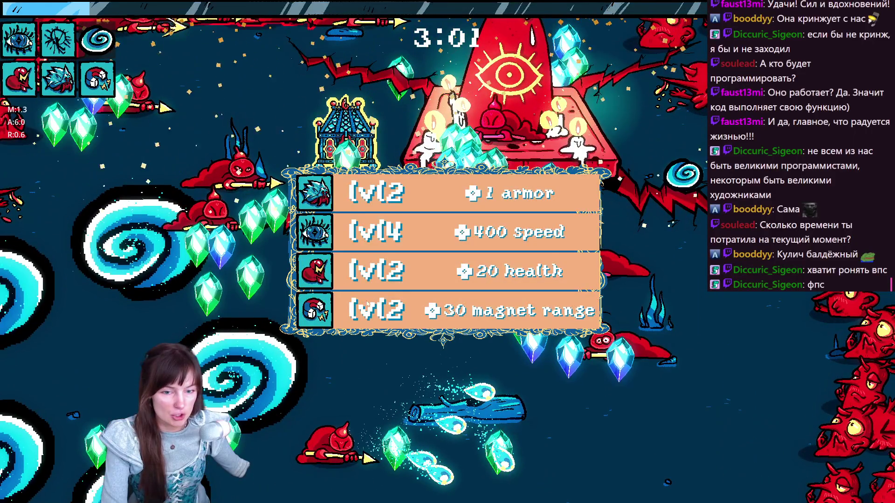
pyautogui.click(358, 235)
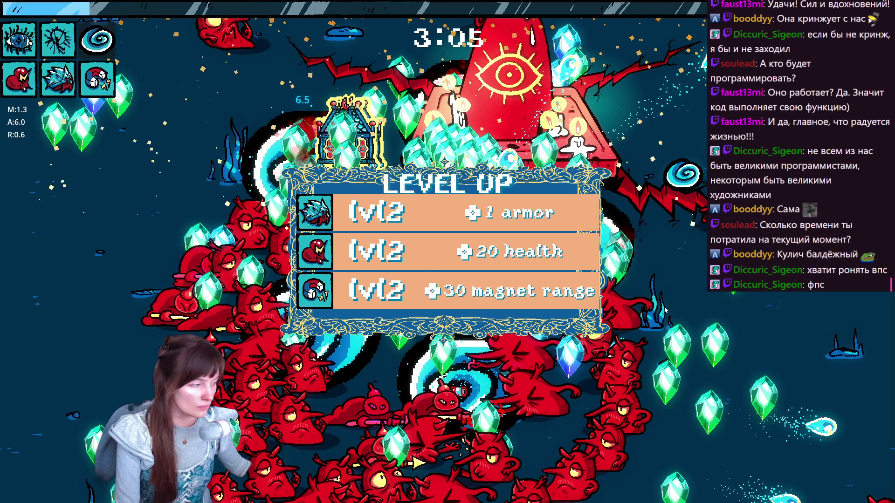
# Step: Pick two more upgrades, open another chest, then pause on the item stats
pyautogui.click(354, 266)
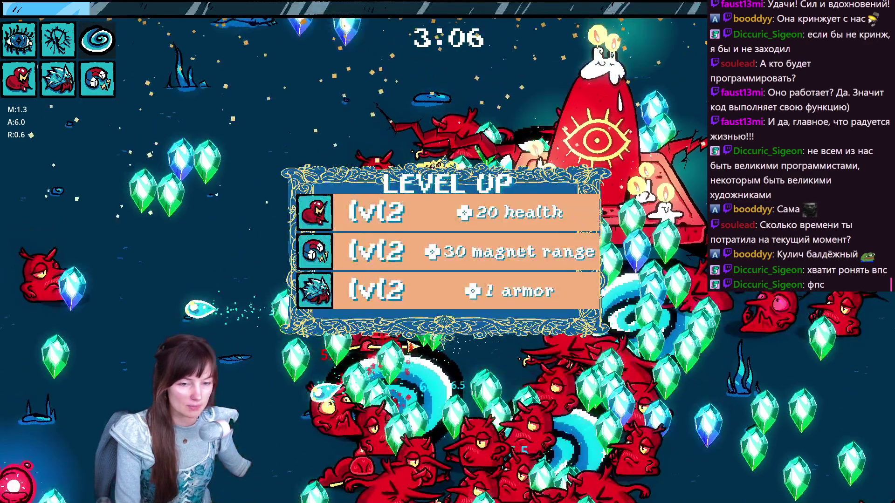
pyautogui.click(448, 315)
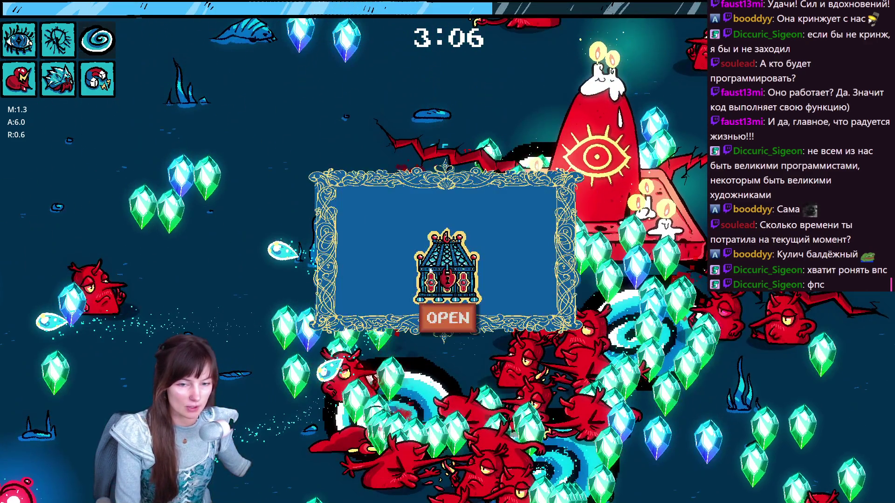
pyautogui.click(448, 321)
pyautogui.click(448, 318)
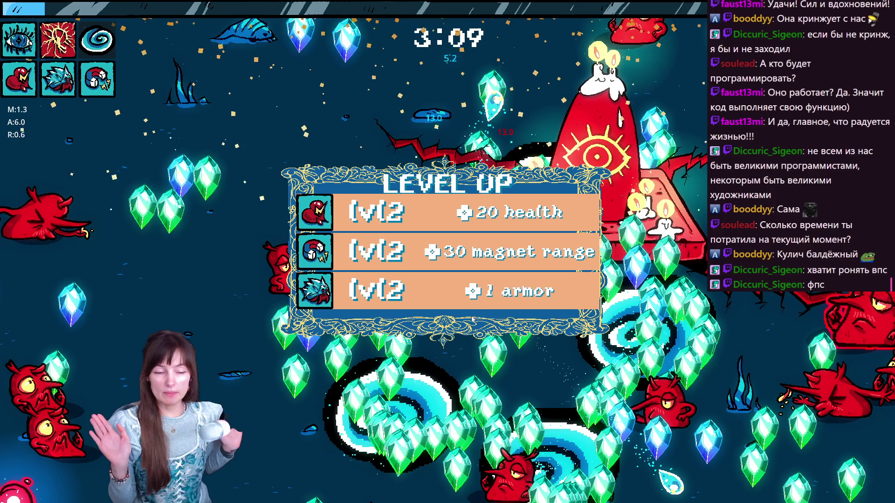
pyautogui.press('Escape')
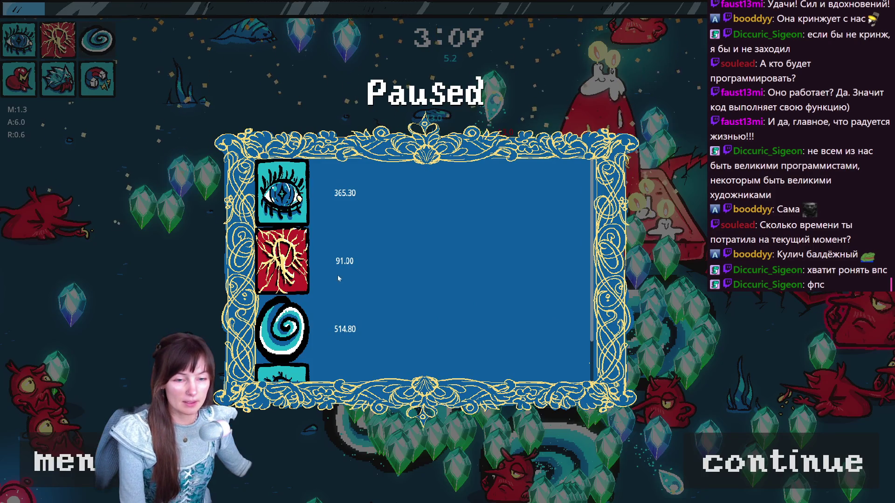
# Step: Quit the paused run to the main menu and open the game's settings
pyautogui.scroll(-1, 353, 336)
pyautogui.scroll(1, 335, 345)
pyautogui.scroll(-1, 359, 317)
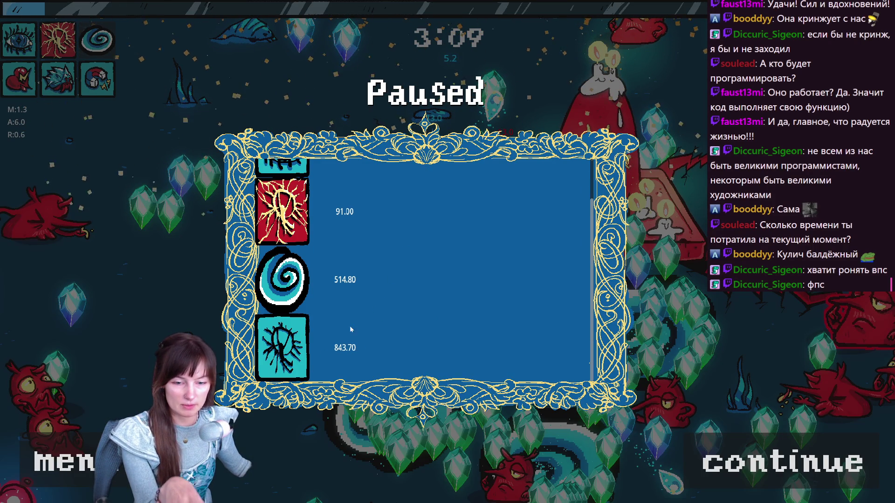
pyautogui.scroll(1, 352, 289)
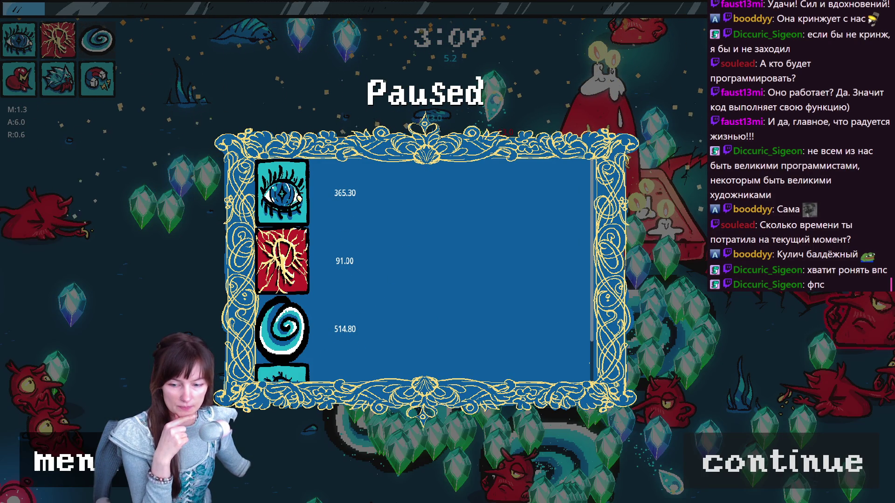
pyautogui.click(66, 461)
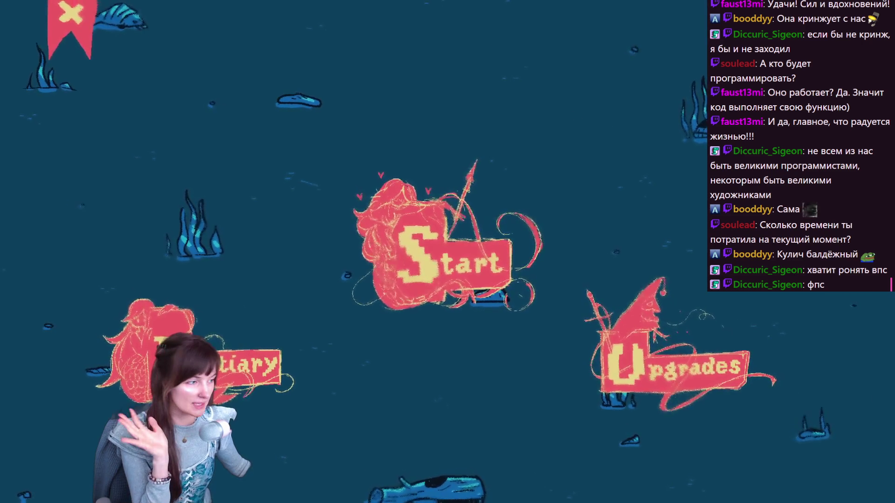
pyautogui.press('Escape')
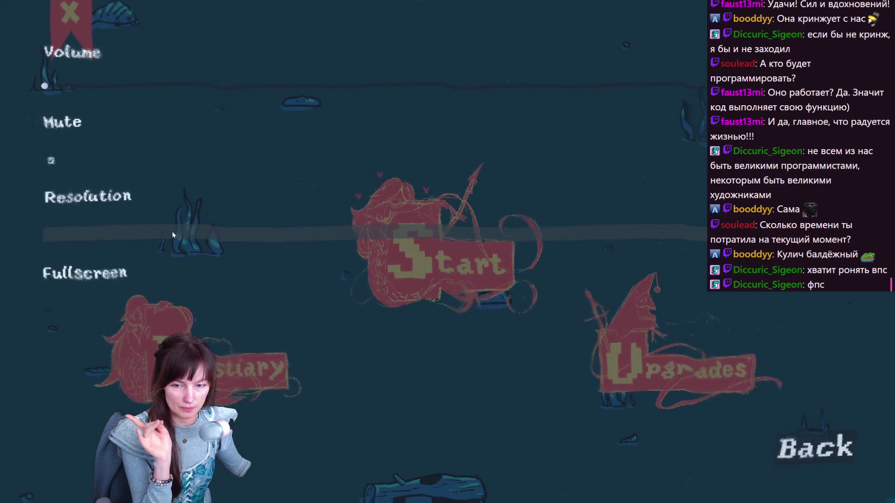
# Step: Set the resolution to 1280x720 and turn fullscreen back on
pyautogui.click(47, 311)
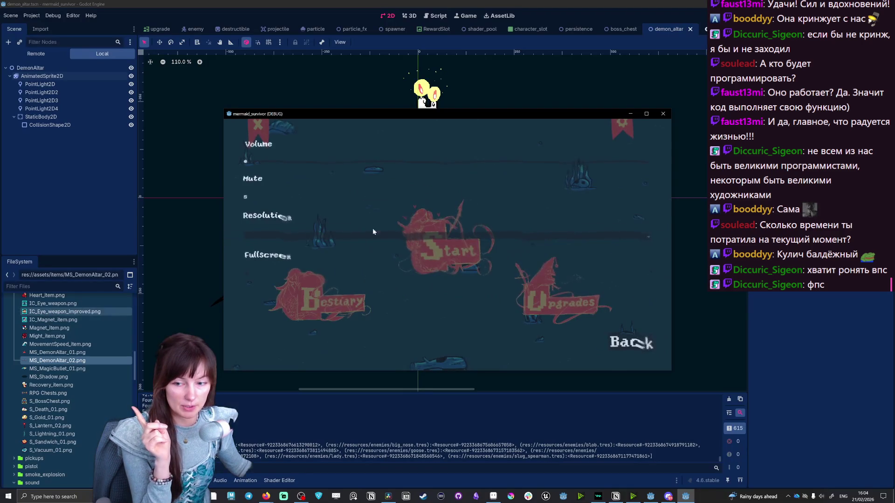
pyautogui.click(335, 234)
pyautogui.click(300, 252)
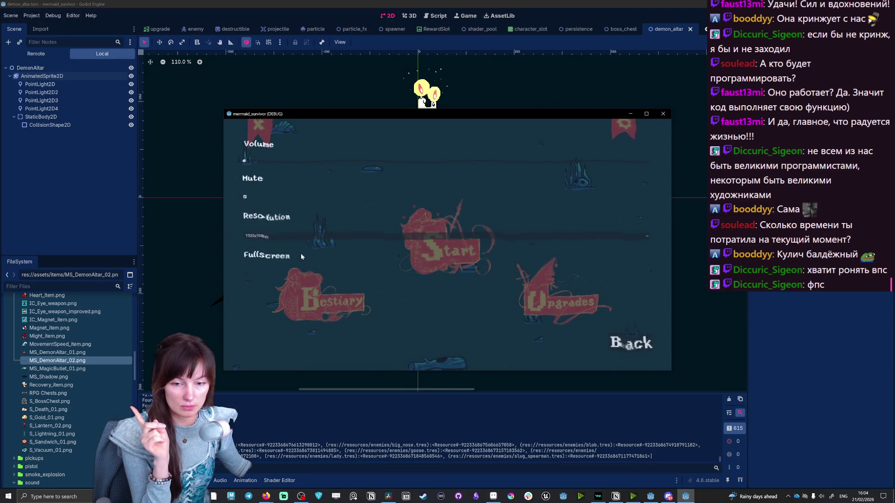
pyautogui.click(276, 236)
pyautogui.click(262, 256)
pyautogui.click(271, 218)
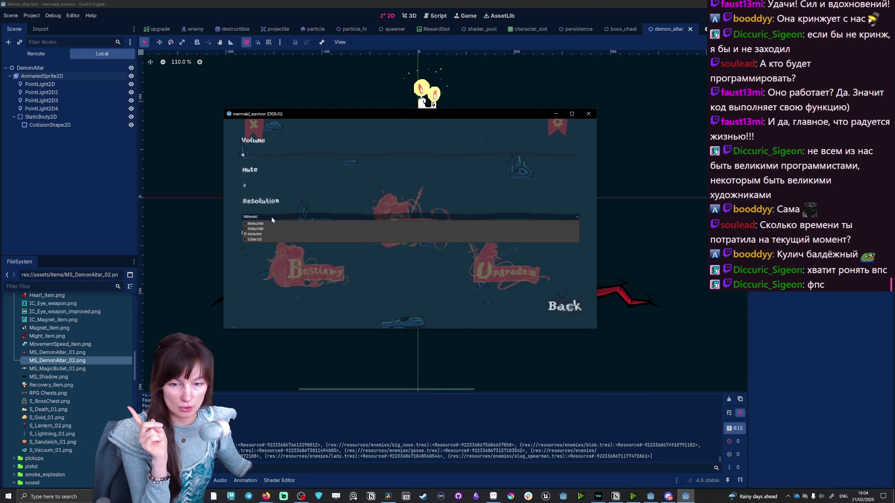
pyautogui.click(261, 245)
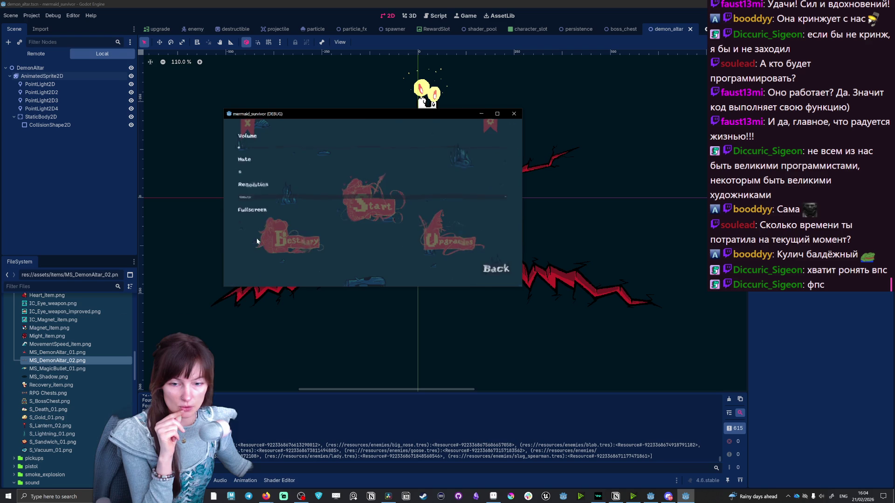
pyautogui.click(238, 223)
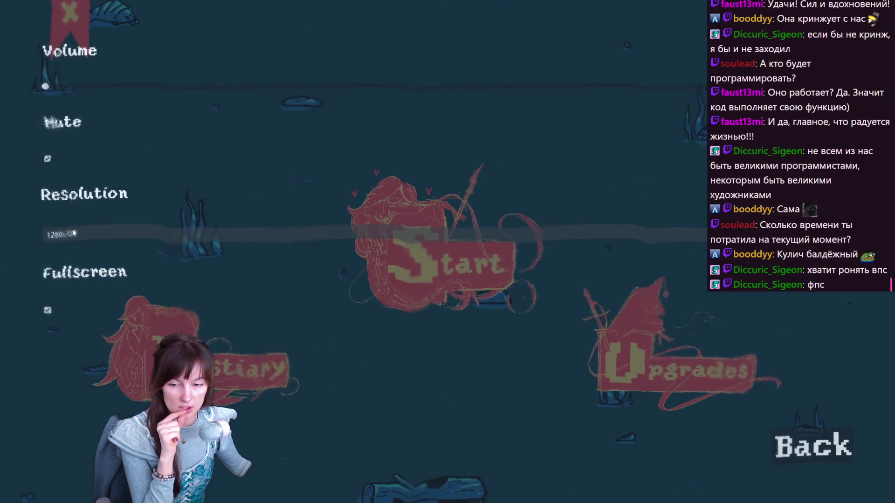
pyautogui.press('Escape')
# Step: View the upgrade tree, then the Goose, Lady and kadilo bestiary entries, returning to the menu
pyautogui.click(673, 364)
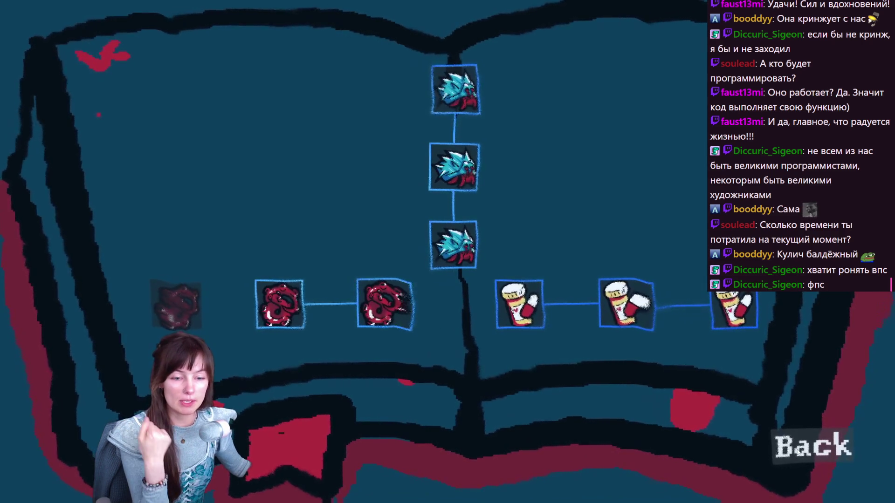
pyautogui.click(798, 452)
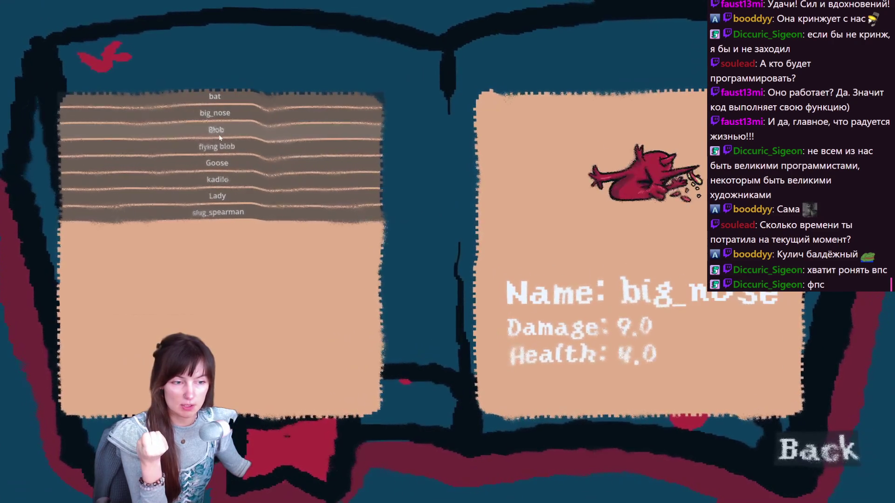
pyautogui.click(223, 162)
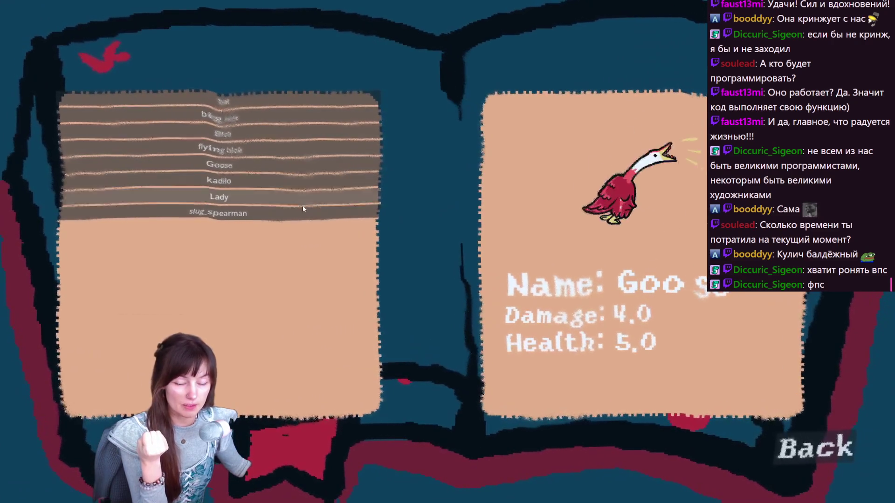
pyautogui.click(211, 201)
pyautogui.click(216, 179)
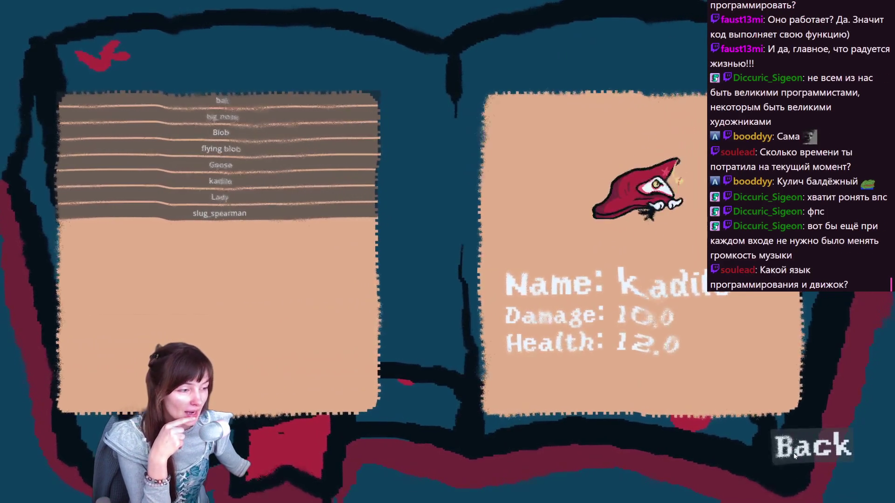
pyautogui.click(811, 448)
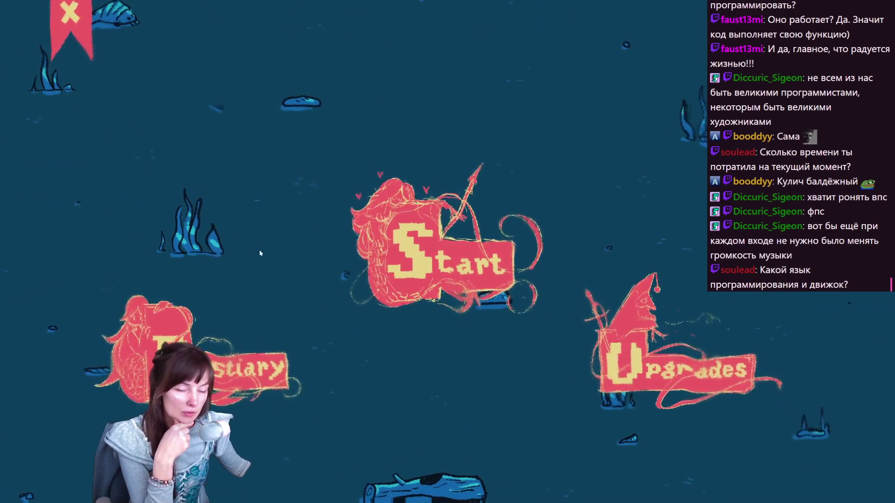
# Step: Start a fresh mermaid_survivor run with Saga as the character
pyautogui.press('Escape')
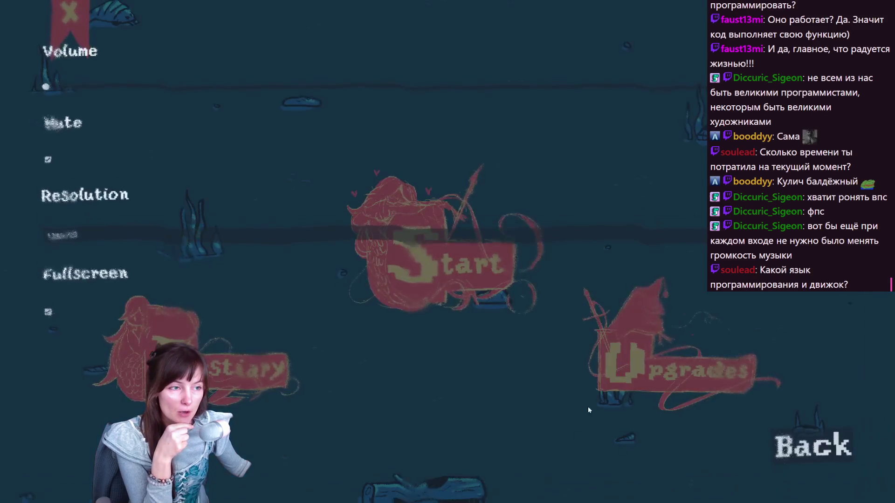
pyautogui.press('Escape')
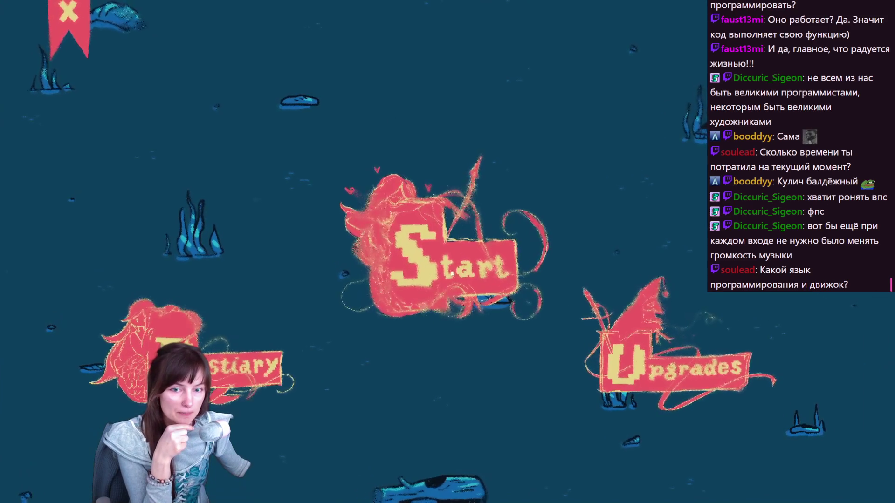
pyautogui.click(477, 275)
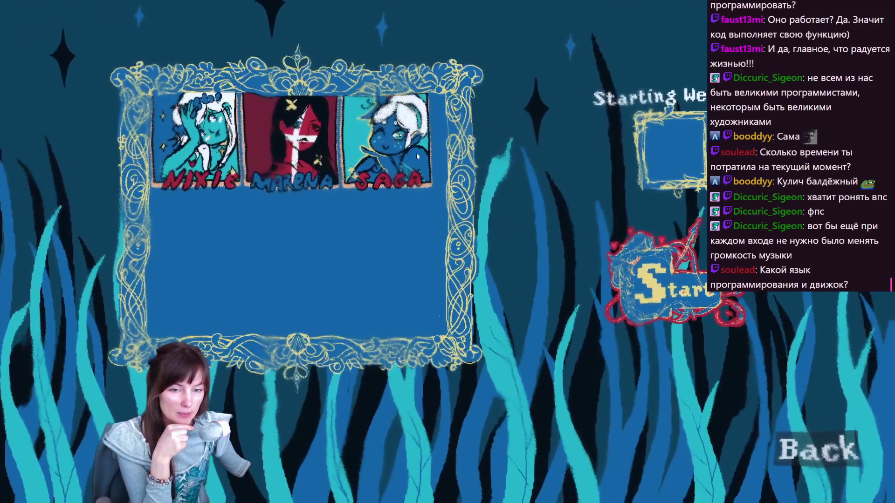
pyautogui.click(418, 156)
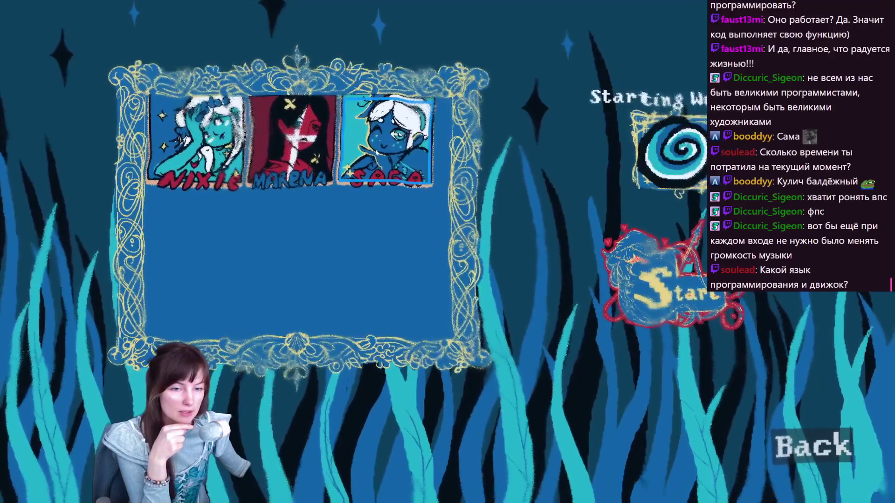
pyautogui.click(669, 306)
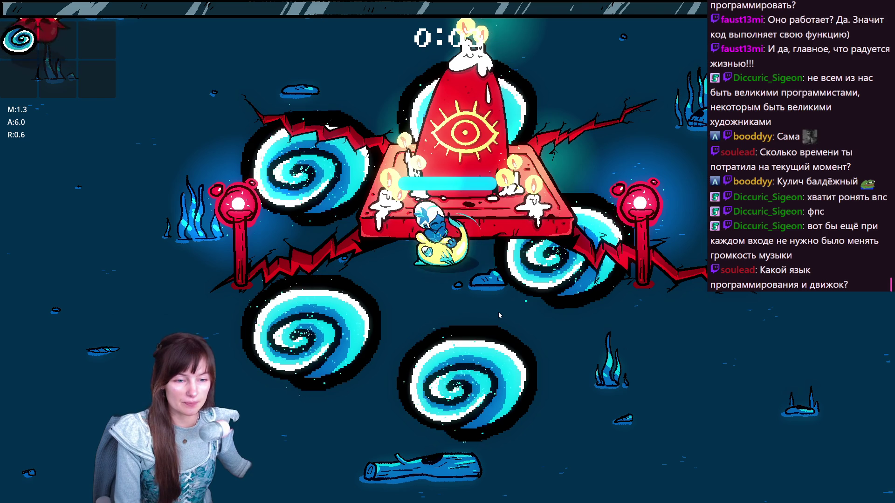
# Step: Steer the hero around the altar arena with WASD to gain experience
pyautogui.press('d')
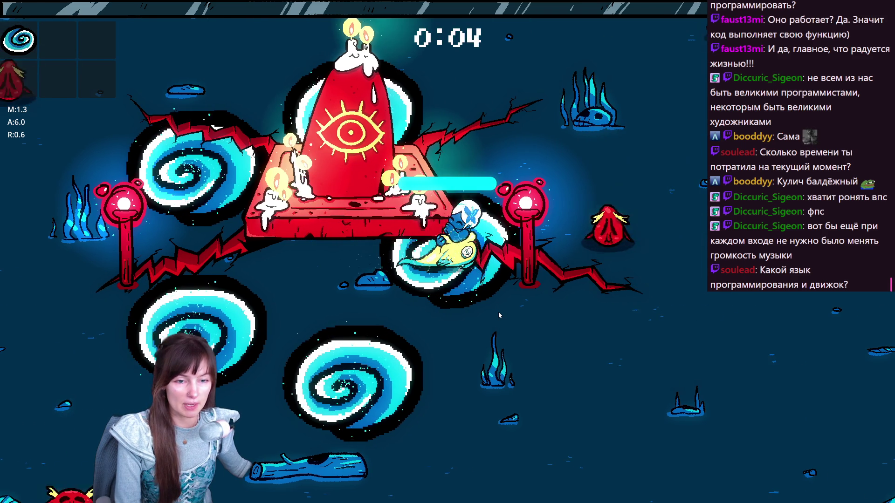
pyautogui.press('s')
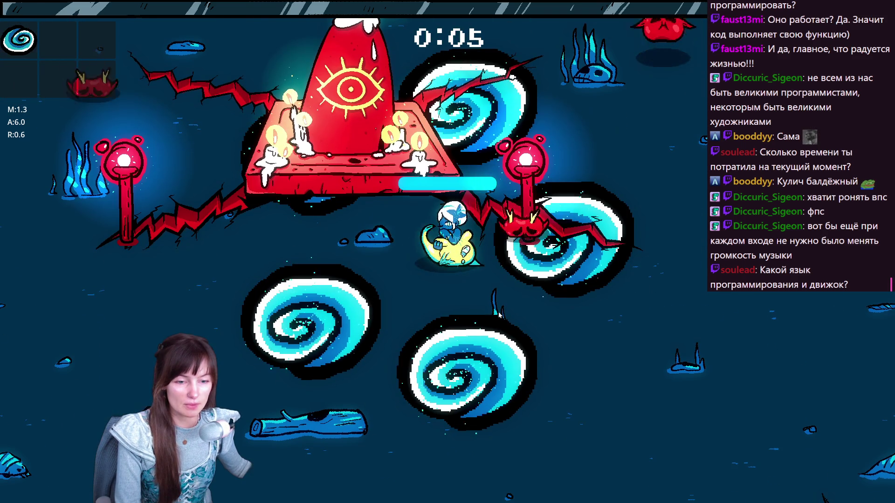
pyautogui.press('a')
pyautogui.press('d')
pyautogui.press('w')
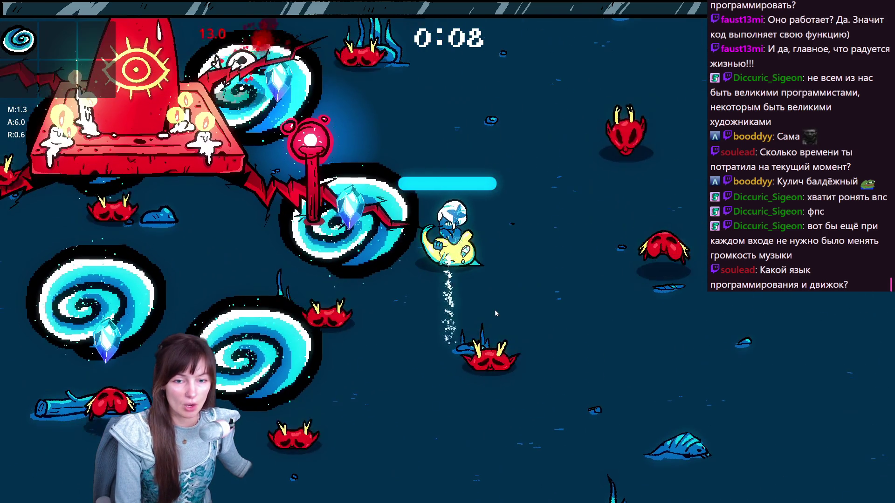
pyautogui.press('a')
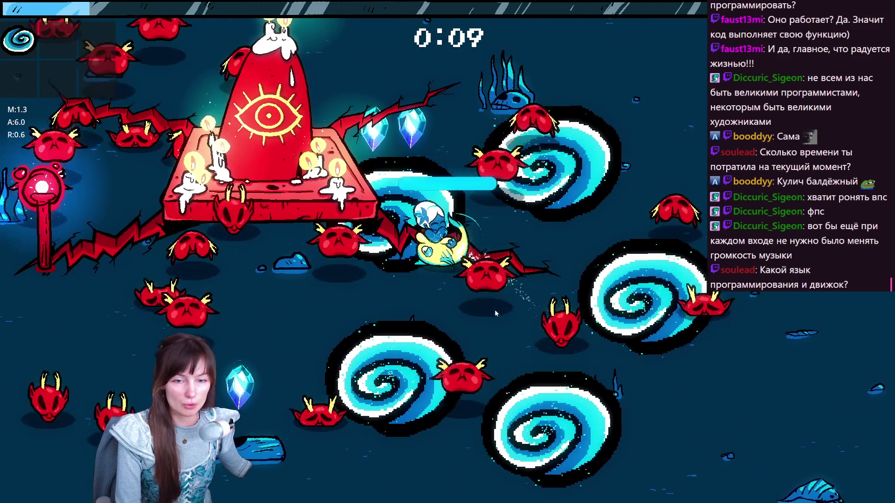
pyautogui.press('s')
pyautogui.press('w')
pyautogui.press('d')
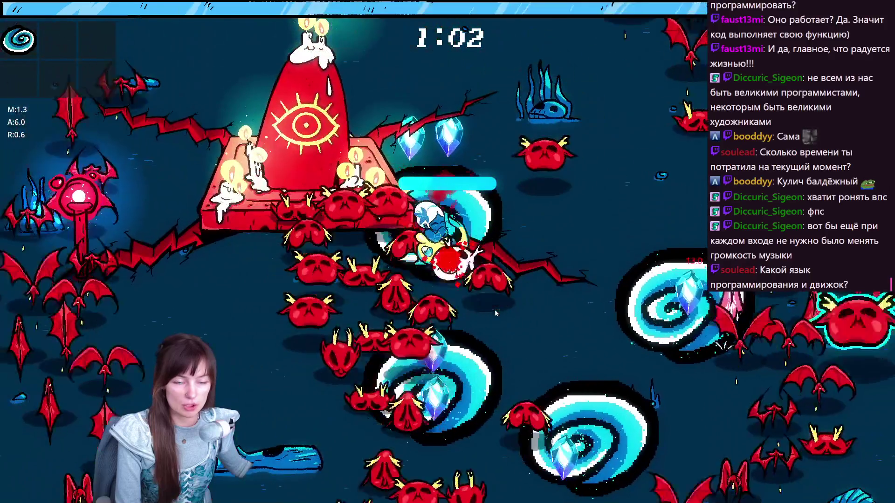
pyautogui.press('w')
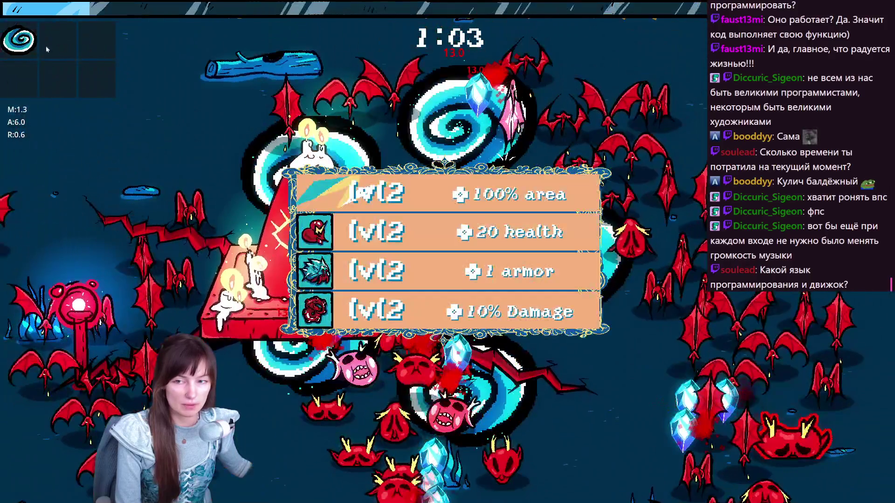
# Step: Pick upgrades on the first level-up panels, including the chalice, and collect a chest reward
pyautogui.click(390, 197)
pyautogui.press('s')
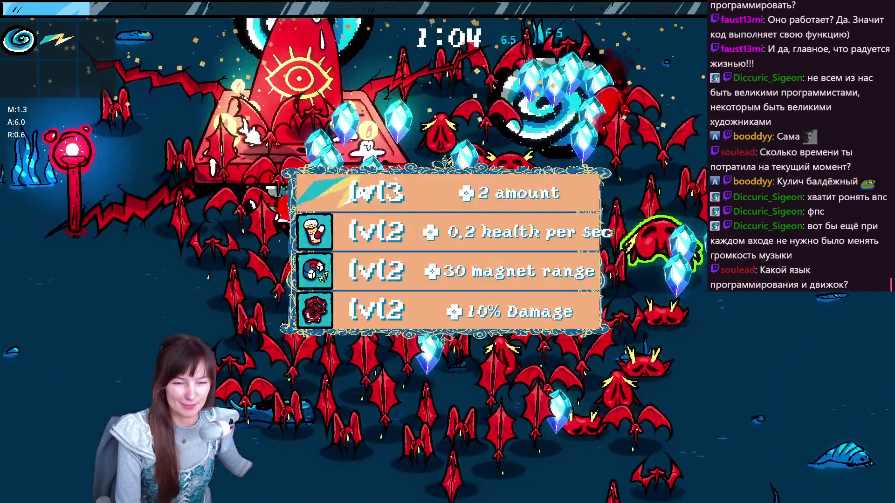
pyautogui.click(394, 179)
pyautogui.press('w')
pyautogui.press('a')
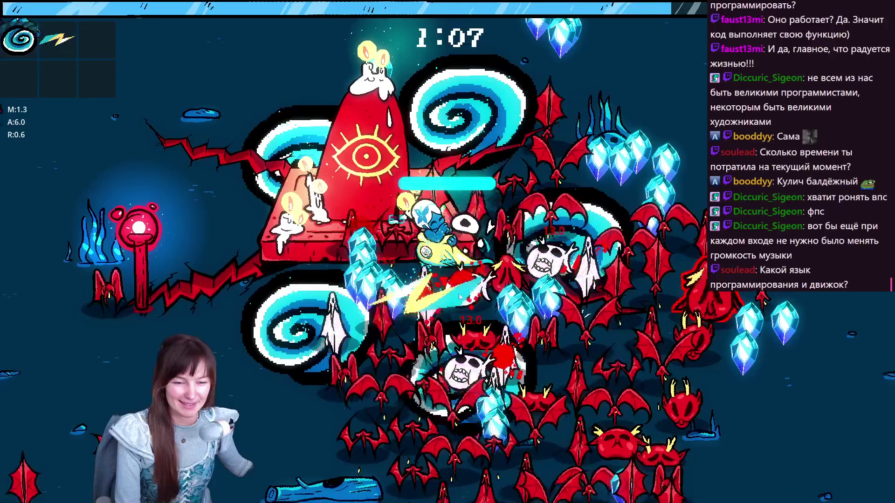
pyautogui.press('s')
pyautogui.click(389, 262)
pyautogui.press('d')
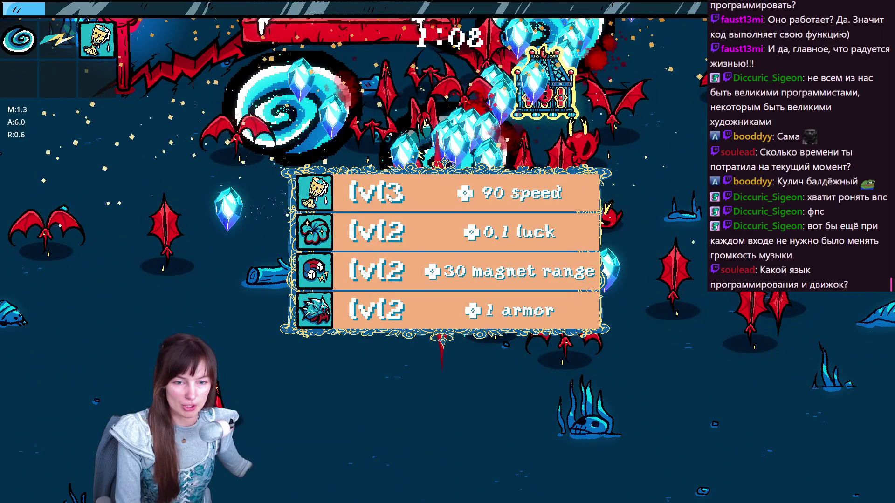
pyautogui.click(409, 213)
pyautogui.press('w')
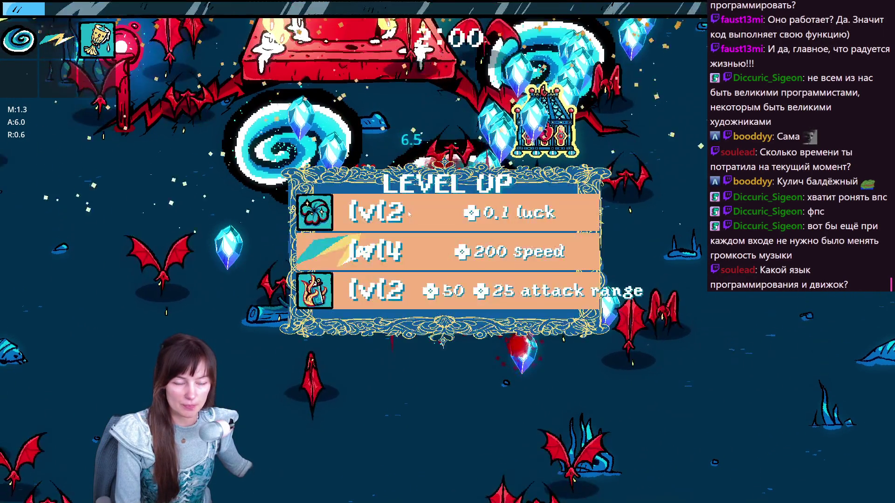
pyautogui.click(400, 204)
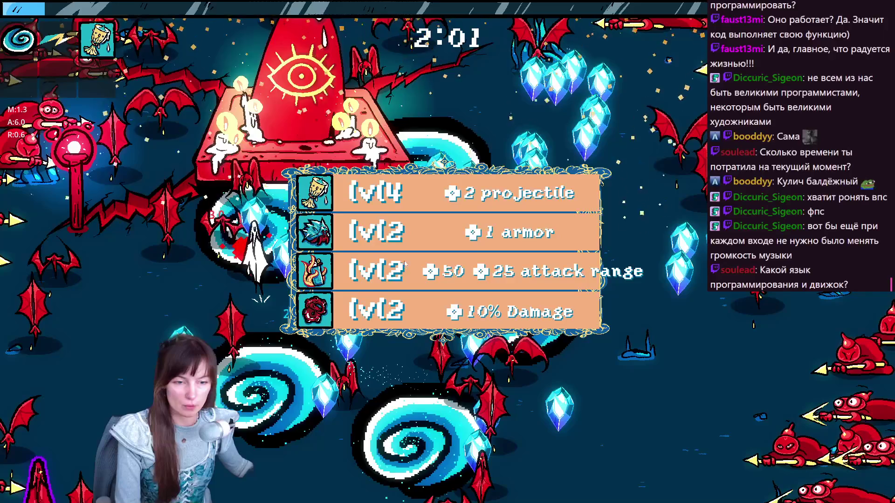
pyautogui.click(404, 264)
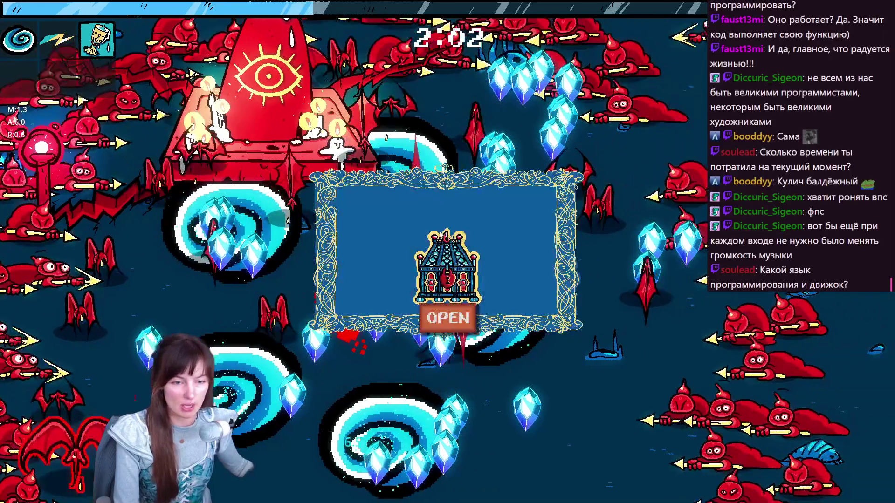
pyautogui.click(447, 318)
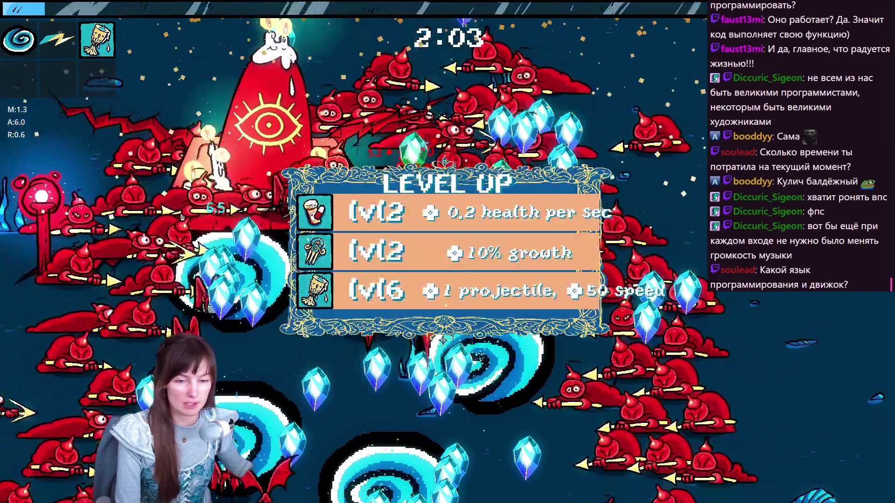
# Step: Take the 0.2 health per sec, 10% Damage and armor upgrades, then collect another chest
pyautogui.click(448, 213)
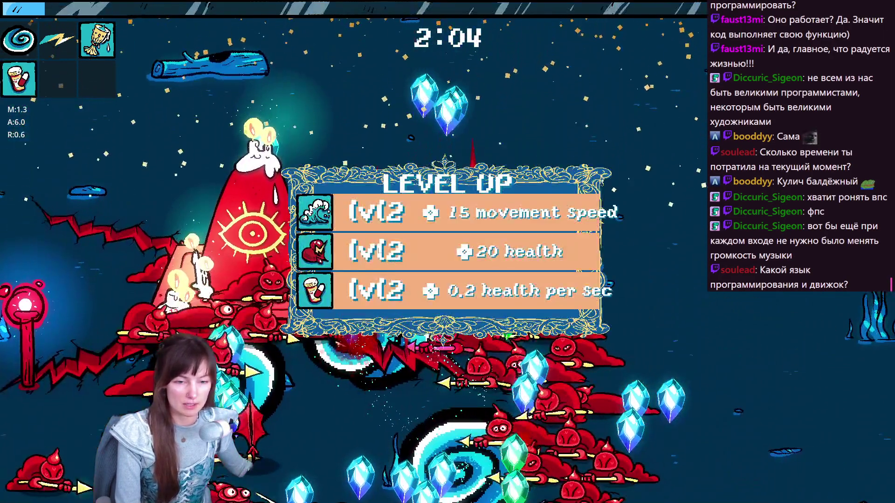
pyautogui.click(374, 287)
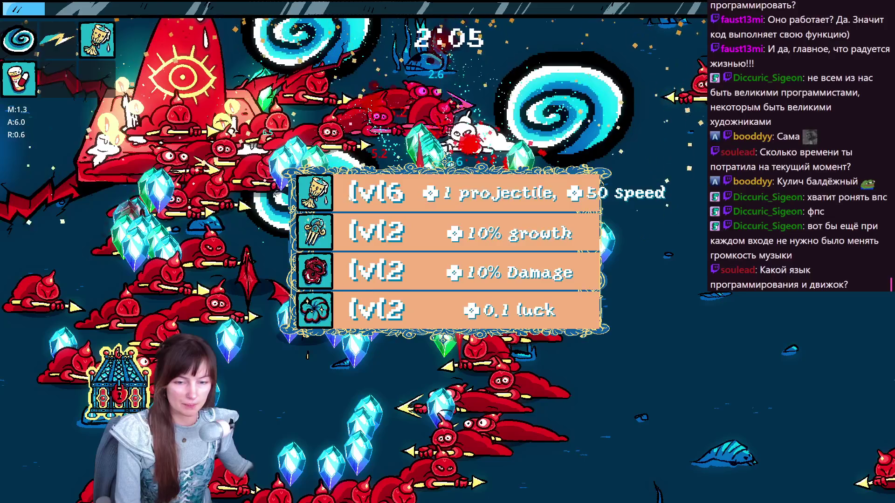
pyautogui.click(349, 196)
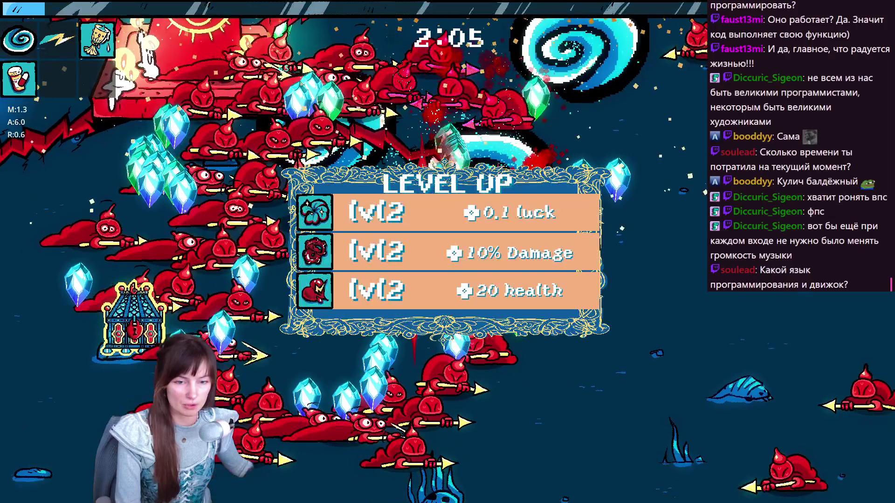
pyautogui.click(399, 258)
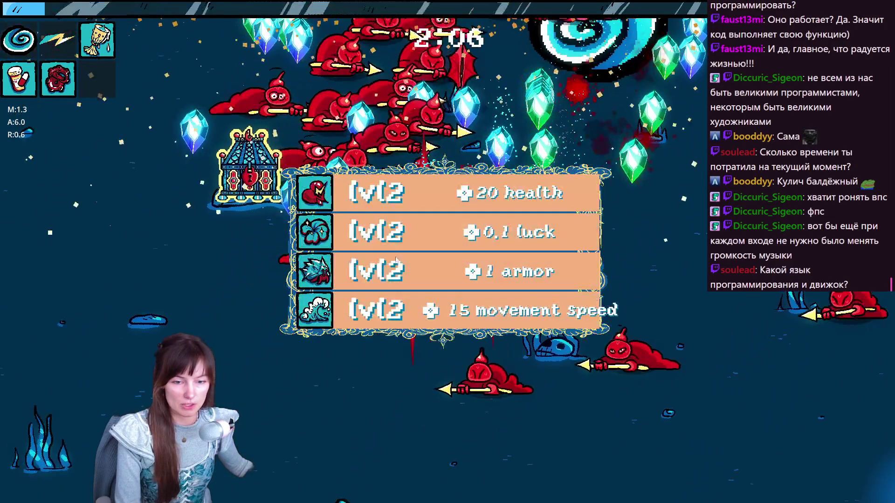
pyautogui.click(396, 272)
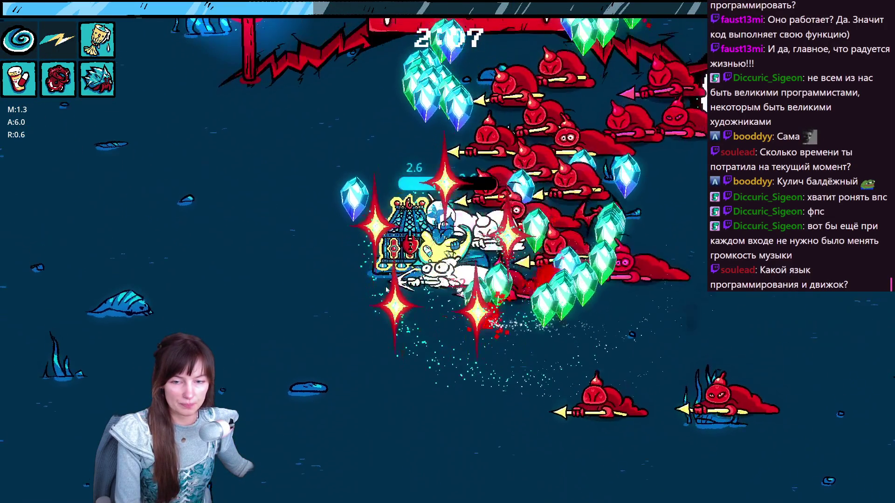
pyautogui.click(451, 318)
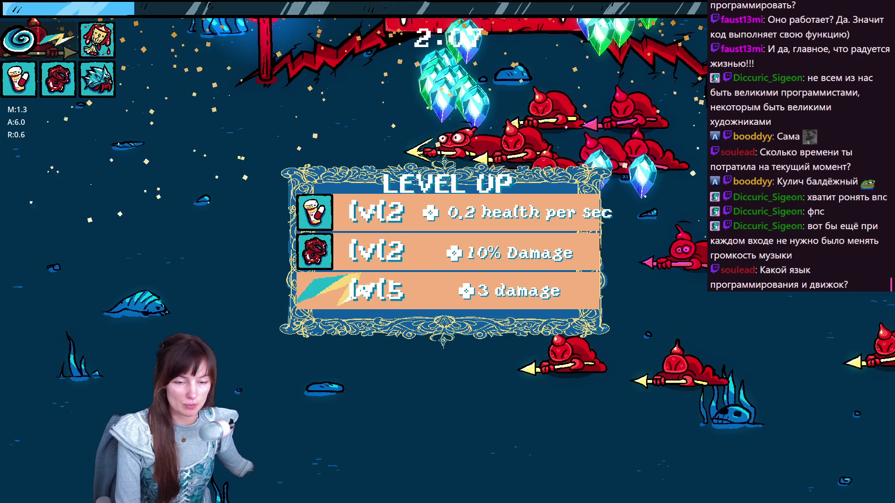
# Step: Keep choosing upgrades from successive level-up offers while moving the hero up and left
pyautogui.click(373, 212)
pyautogui.click(405, 247)
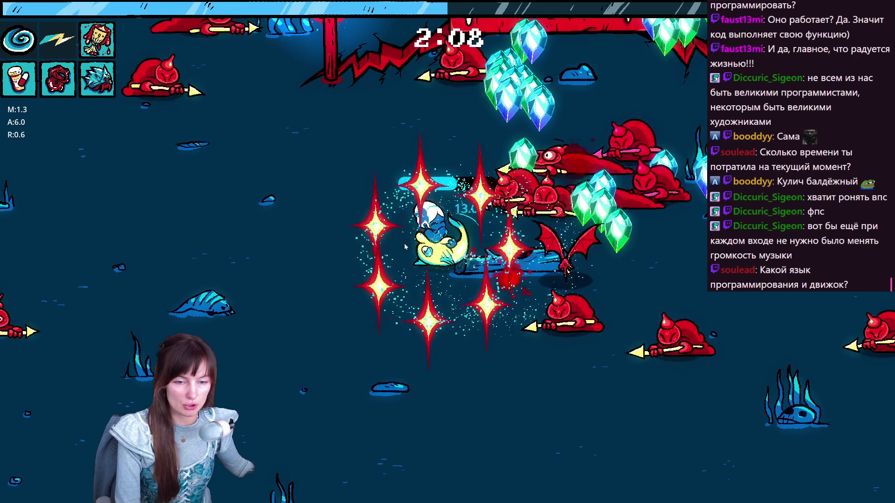
pyautogui.press('a')
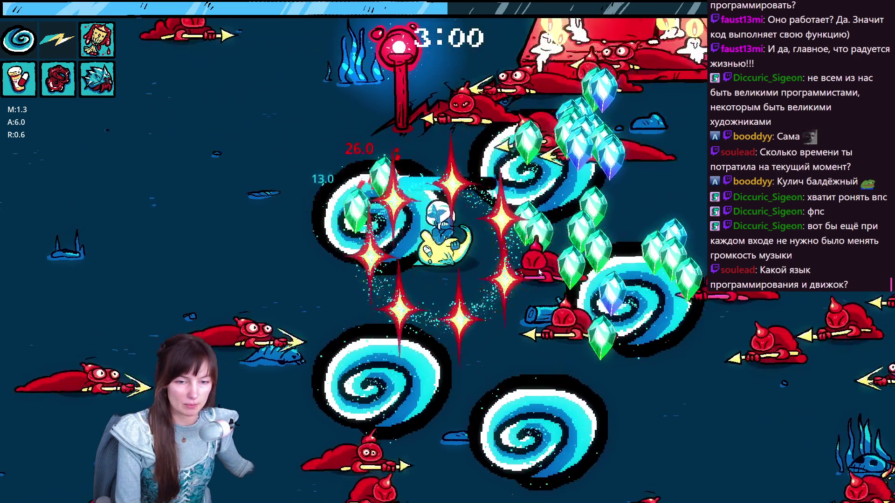
pyautogui.press('a')
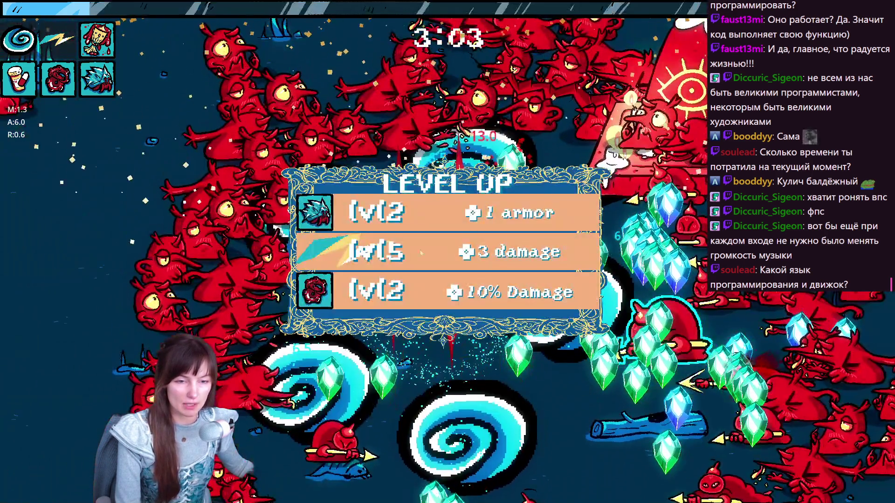
pyautogui.click(413, 254)
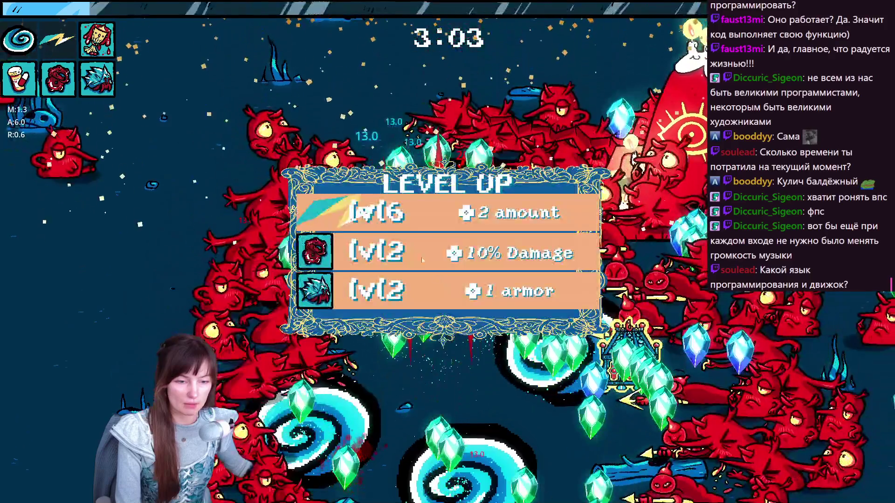
pyautogui.click(412, 254)
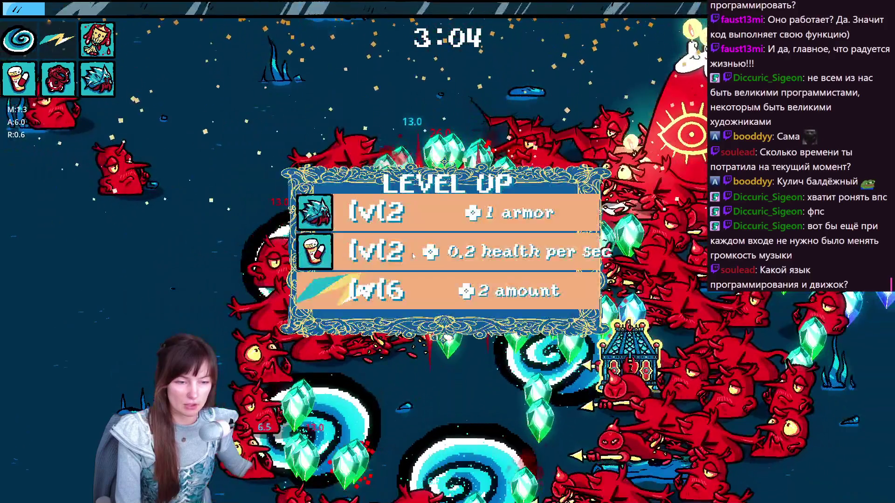
pyautogui.click(412, 254)
pyautogui.click(413, 254)
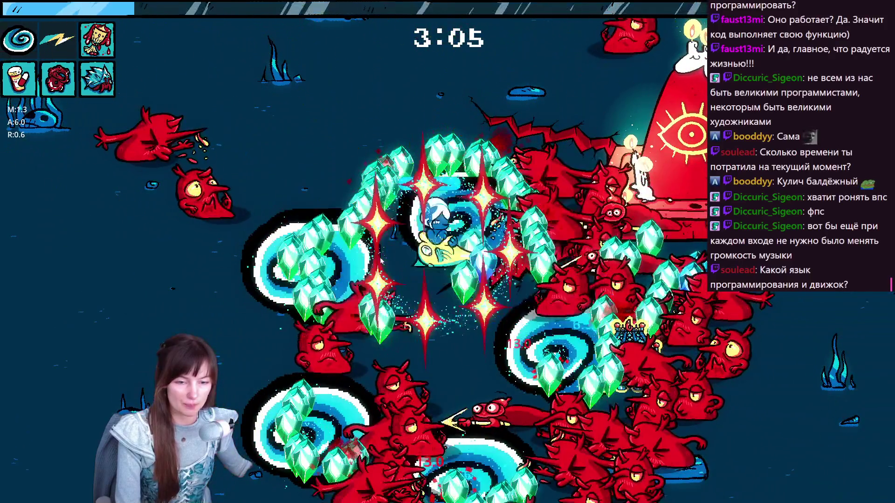
pyautogui.click(413, 254)
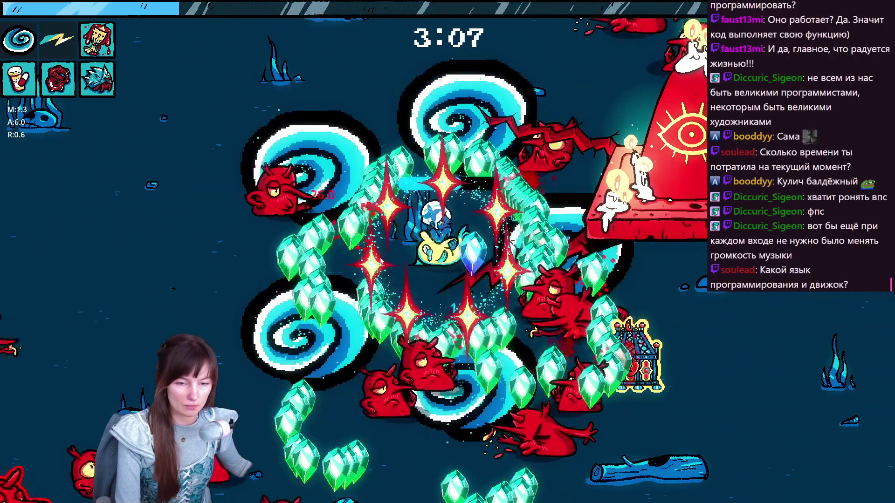
# Step: Take the last upgrades, including 10% Damage, then pause past 10:00 to view item damage totals
pyautogui.press('Return')
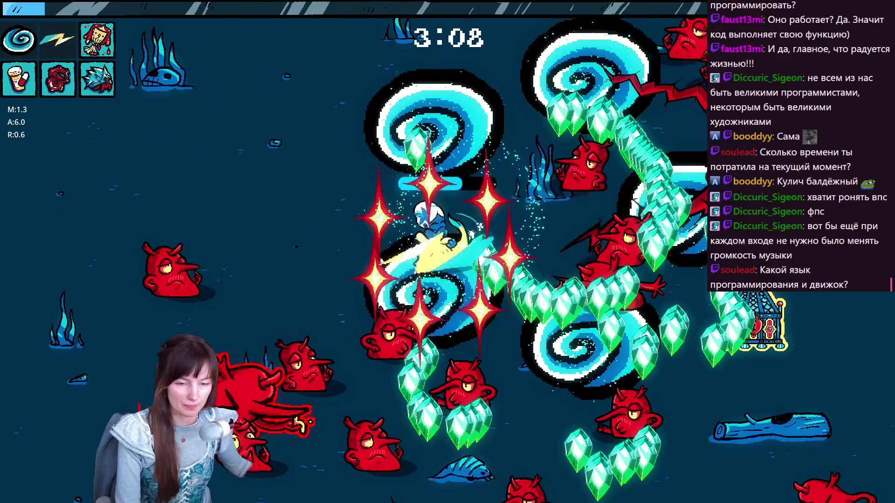
pyautogui.press('Return')
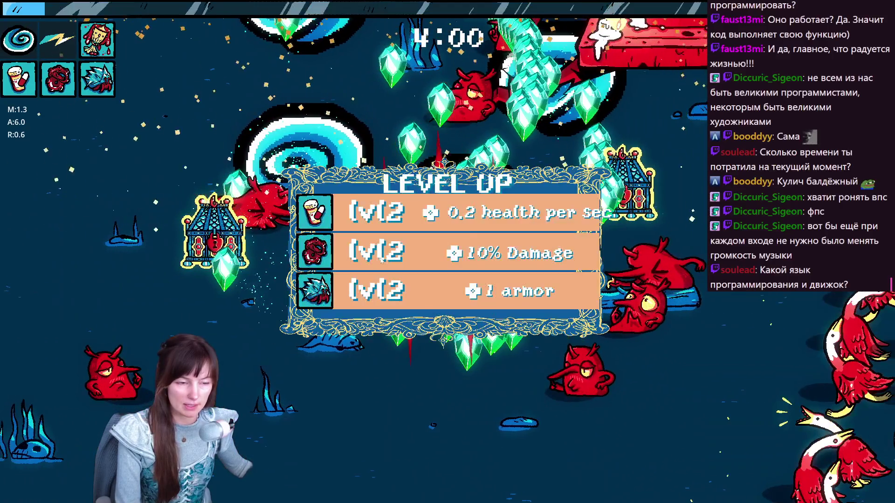
pyautogui.click(381, 260)
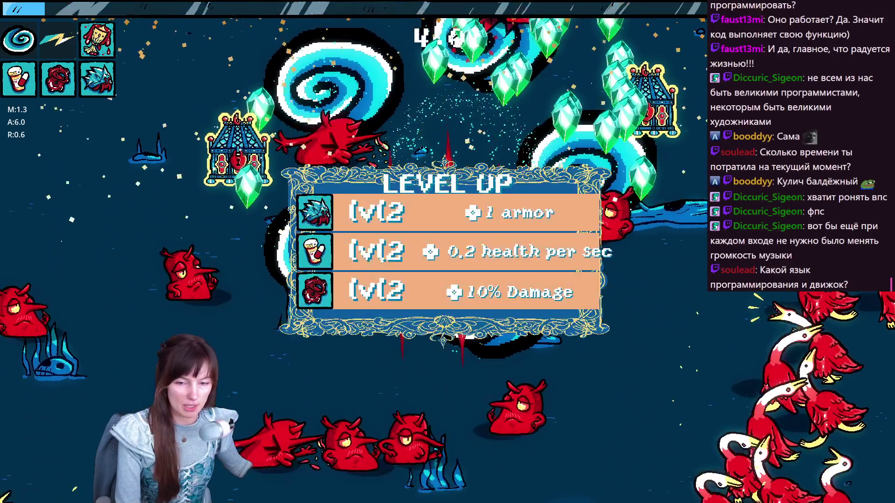
pyautogui.click(387, 254)
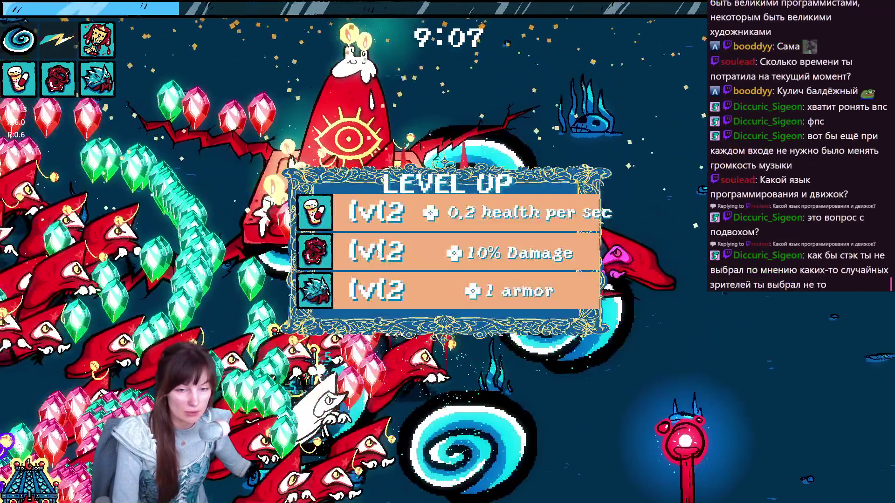
pyautogui.click(378, 254)
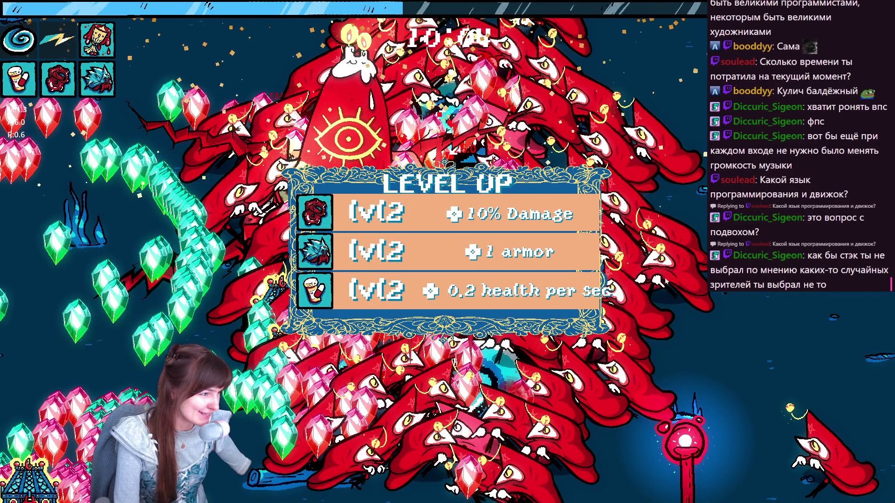
pyautogui.press('Escape')
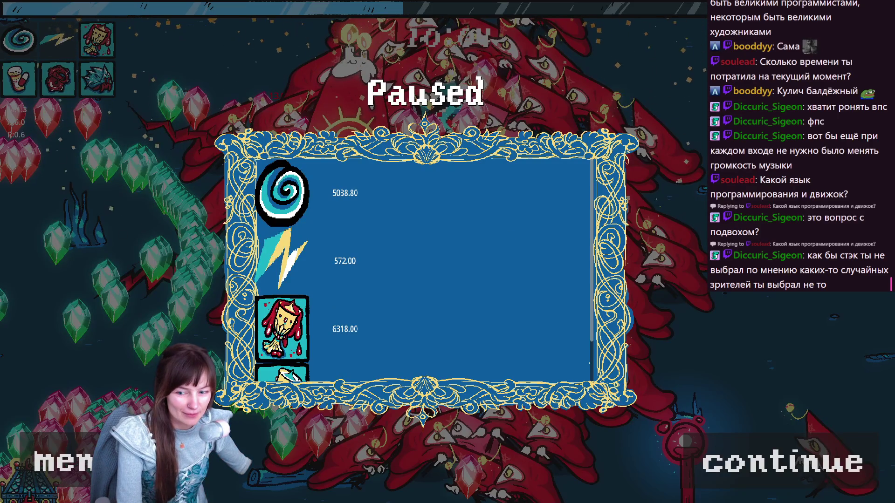
# Step: Abandon the paused run to the main menu and close the game window
pyautogui.click(63, 461)
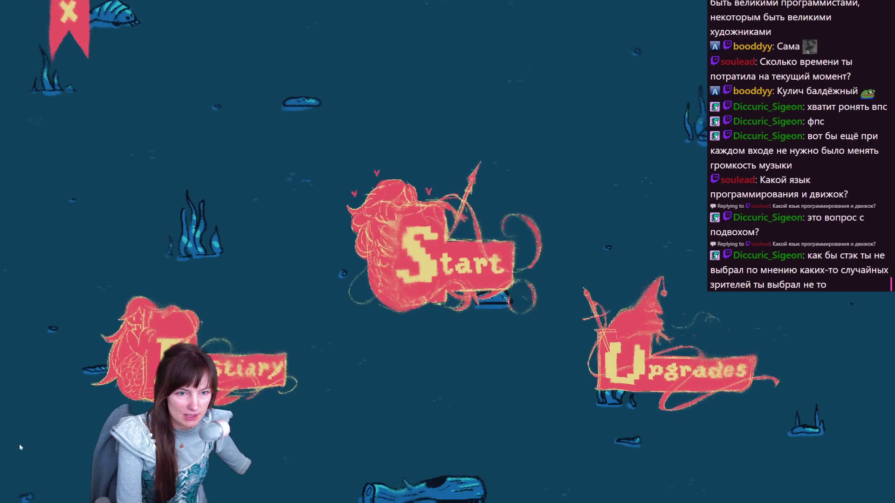
pyautogui.click(69, 19)
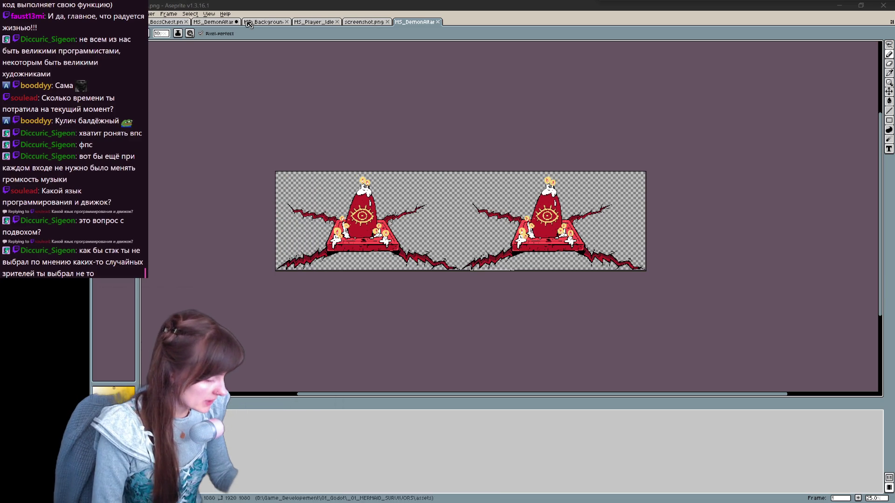
# Step: Switch to the MS_DemonAltar sprite, reposition the canvas, and add a new layer
pyautogui.click(214, 22)
pyautogui.moveTo(662, 231); pyautogui.dragTo(592, 205)
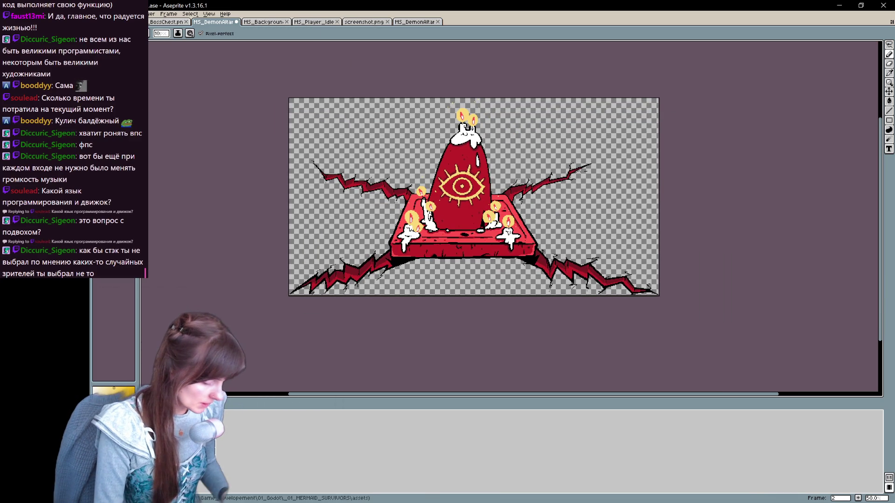
pyautogui.rightClick(168, 422)
pyautogui.moveTo(218, 436)
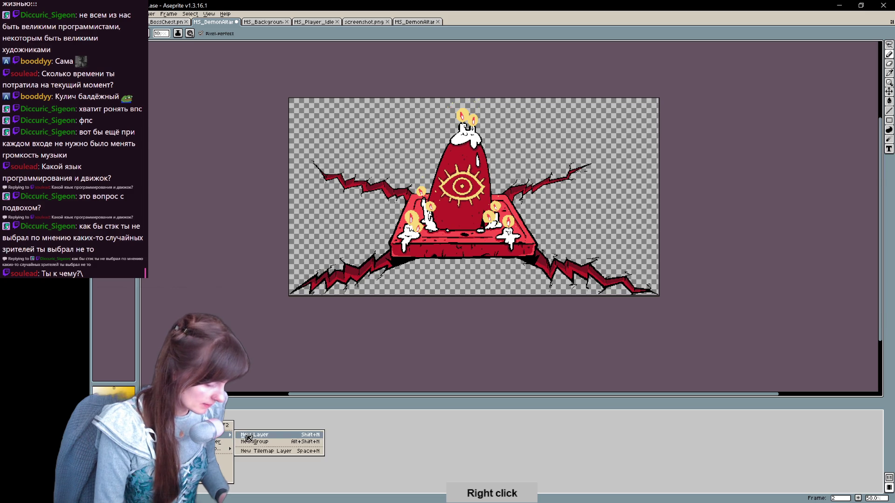
pyautogui.click(299, 442)
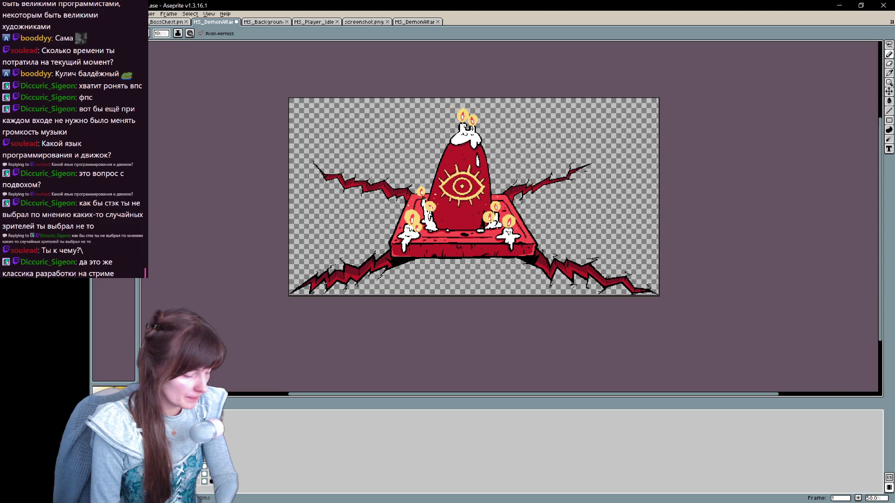
# Step: Zoom in on the left crack, undoing each trial red stroke and stray outline
pyautogui.scroll(1, 500, 261)
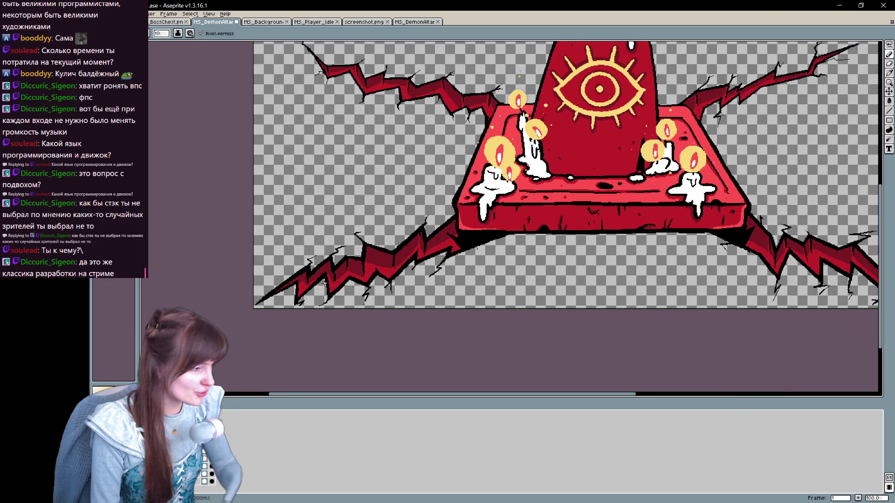
pyautogui.scroll(1, 499, 261)
pyautogui.moveTo(499, 261); pyautogui.dragTo(492, 343)
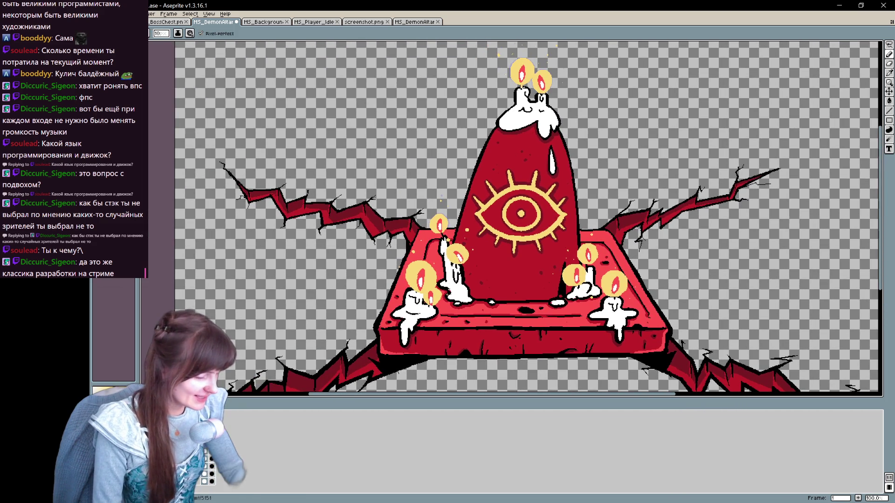
pyautogui.moveTo(257, 146); pyautogui.dragTo(279, 185)
pyautogui.hotkey('ctrl', 'z')
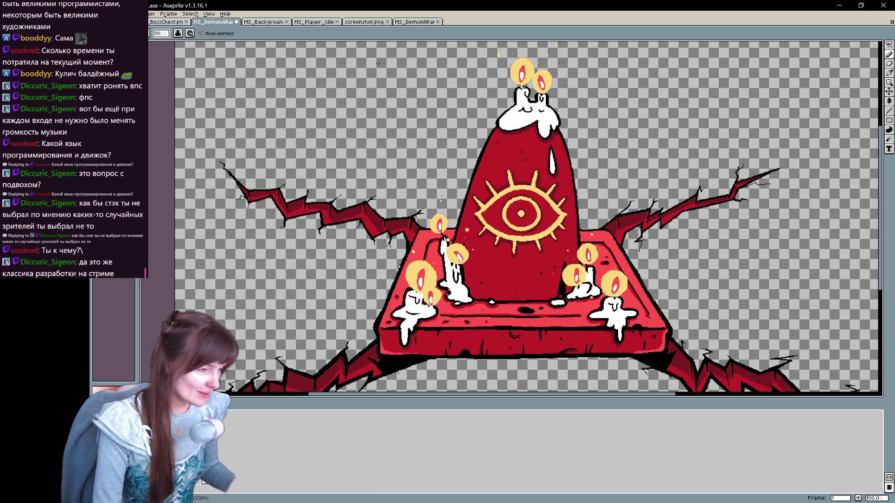
pyautogui.moveTo(377, 63); pyautogui.dragTo(411, 58)
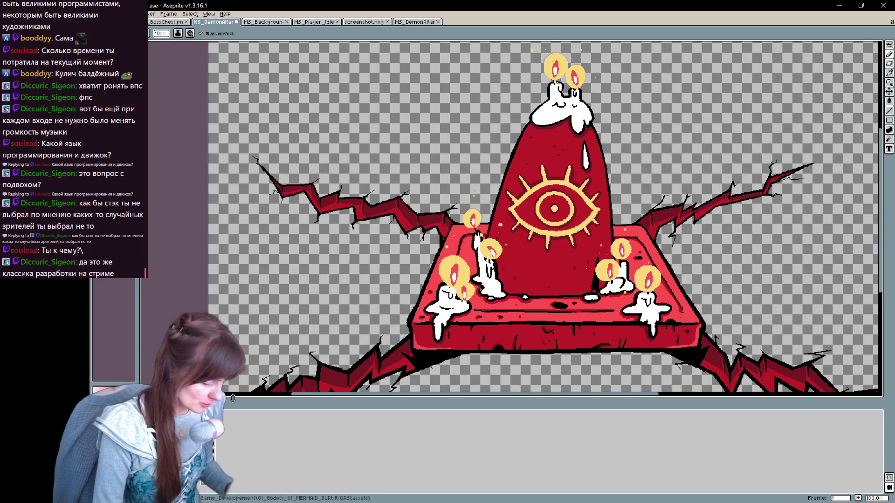
pyautogui.moveTo(279, 176); pyautogui.dragTo(278, 153)
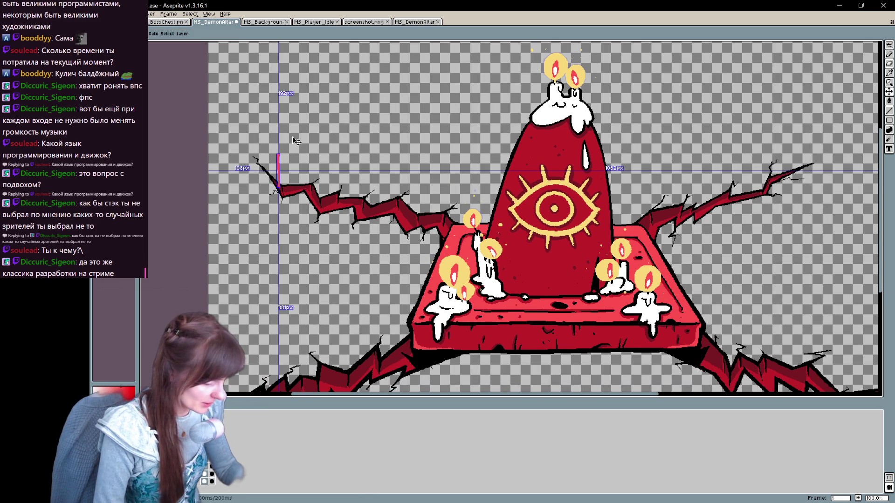
pyautogui.hotkey('ctrl', 'z')
pyautogui.scroll(1, 415, 161)
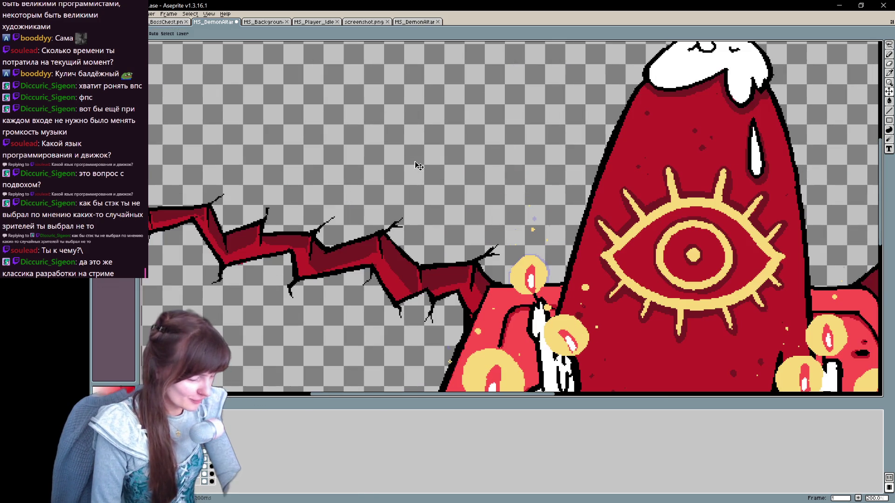
pyautogui.moveTo(534, 258); pyautogui.dragTo(634, 297)
pyautogui.moveTo(592, 325)
pyautogui.mouseDown()
pyautogui.moveTo(565, 213)
pyautogui.moveTo(563, 259)
pyautogui.mouseUp()
pyautogui.hotkey('ctrl', 'z')
pyautogui.hotkey('ctrl', 'z')
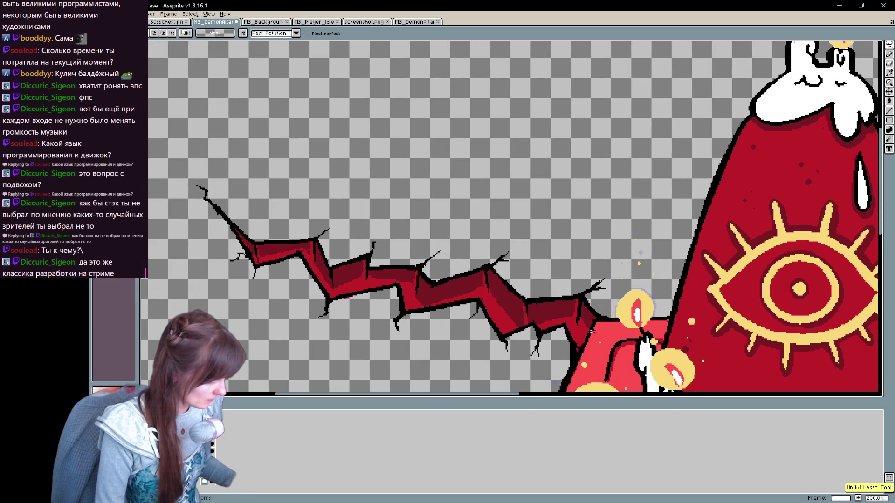
pyautogui.moveTo(592, 323)
pyautogui.mouseDown()
pyautogui.moveTo(578, 284)
pyautogui.moveTo(519, 282)
pyautogui.moveTo(487, 233)
pyautogui.moveTo(434, 278)
pyautogui.moveTo(406, 259)
pyautogui.moveTo(380, 190)
pyautogui.moveTo(371, 246)
pyautogui.mouseUp()
pyautogui.moveTo(316, 242); pyautogui.dragTo(243, 215)
pyautogui.moveTo(251, 248)
pyautogui.mouseDown()
pyautogui.moveTo(284, 251)
pyautogui.moveTo(322, 280)
pyautogui.moveTo(536, 319)
pyautogui.moveTo(588, 353)
pyautogui.mouseUp()
pyautogui.press('g')
pyautogui.click(420, 295)
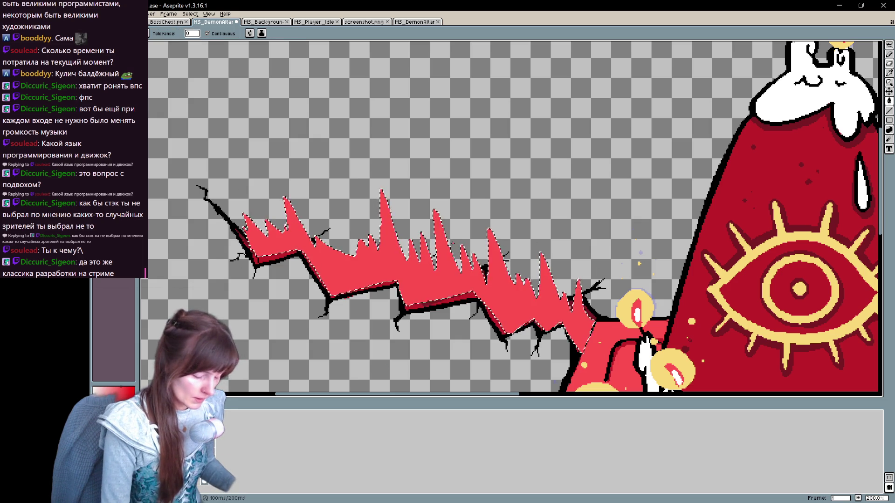
pyautogui.moveTo(645, 235)
pyautogui.mouseDown()
pyautogui.moveTo(652, 190)
pyautogui.moveTo(622, 203)
pyautogui.moveTo(600, 247)
pyautogui.moveTo(670, 198)
pyautogui.mouseUp()
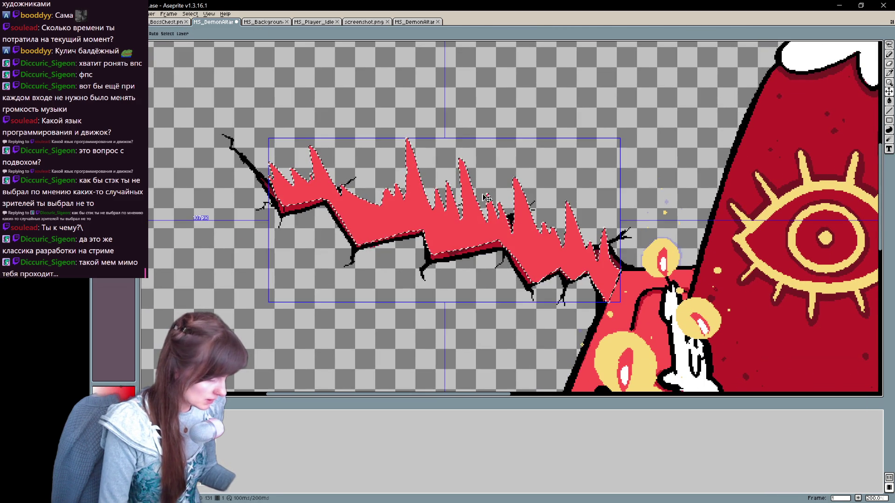
pyautogui.press('w')
pyautogui.press('Delete')
pyautogui.moveTo(479, 234)
pyautogui.mouseDown()
pyautogui.moveTo(512, 173)
pyautogui.moveTo(464, 271)
pyautogui.mouseUp()
pyautogui.hotkey('ctrl', 'z')
pyautogui.press('w')
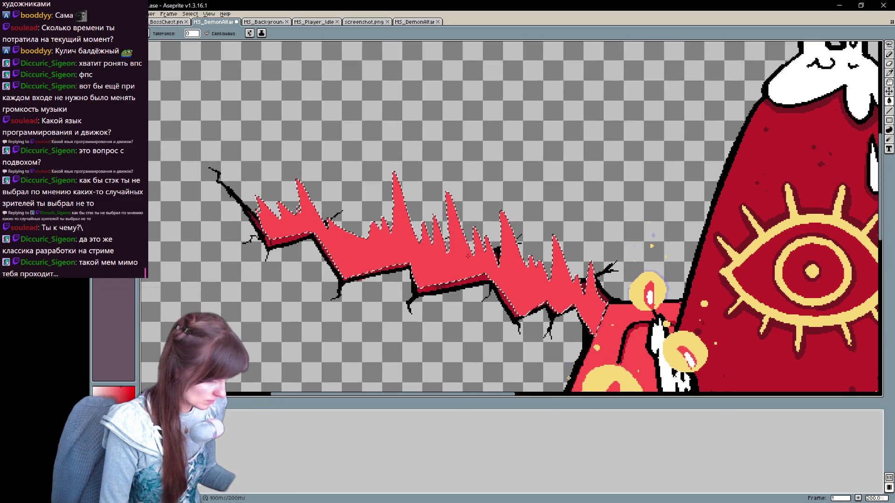
pyautogui.press('v')
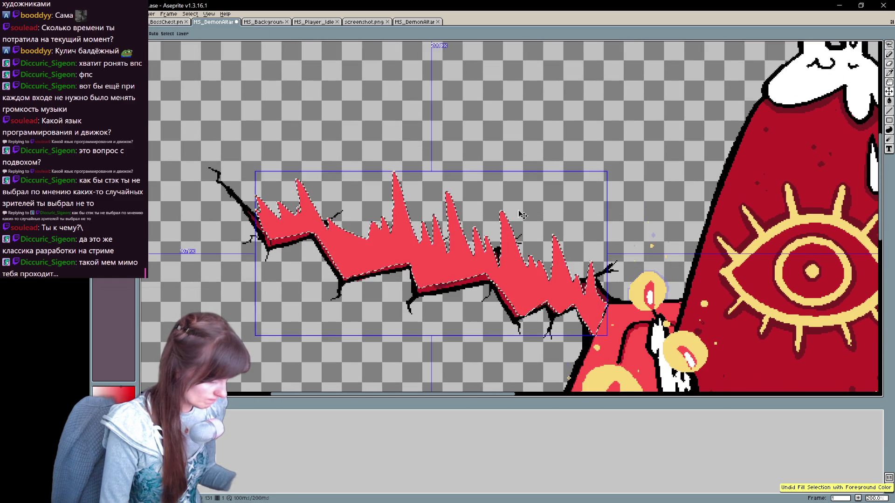
pyautogui.hotkey('ctrl', 'z')
pyautogui.press('w')
pyautogui.moveTo(519, 186)
pyautogui.mouseDown()
pyautogui.moveTo(509, 201)
pyautogui.moveTo(509, 181)
pyautogui.mouseUp()
pyautogui.press('b')
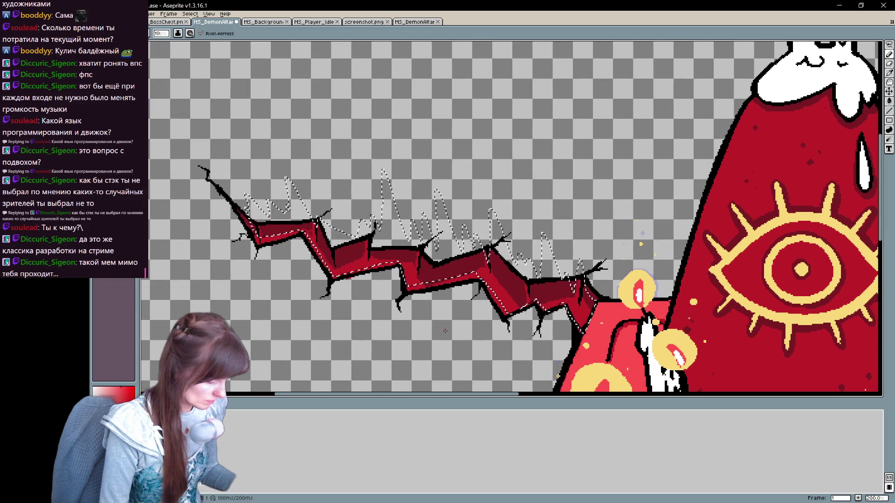
pyautogui.hotkey('ctrl', 'd')
pyautogui.click(341, 219)
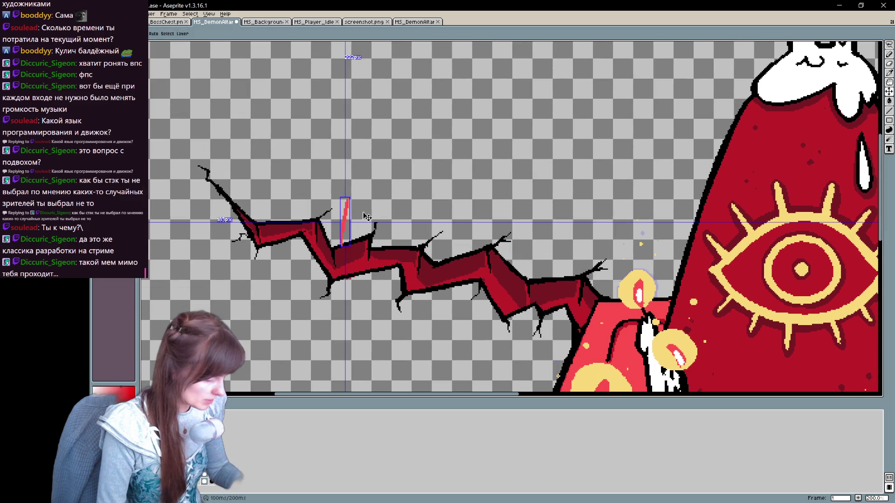
# Step: Shape the first small flame above the crack's left end and erase its stray pixels
pyautogui.hotkey('ctrl', 'z')
pyautogui.moveTo(272, 230)
pyautogui.mouseDown()
pyautogui.moveTo(260, 168)
pyautogui.moveTo(286, 232)
pyautogui.mouseUp()
pyautogui.hotkey('ctrl', 'z')
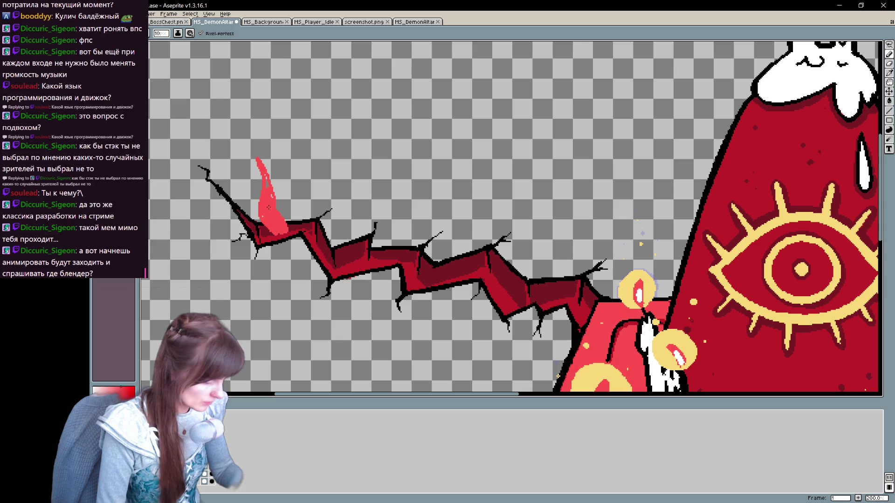
pyautogui.press('b')
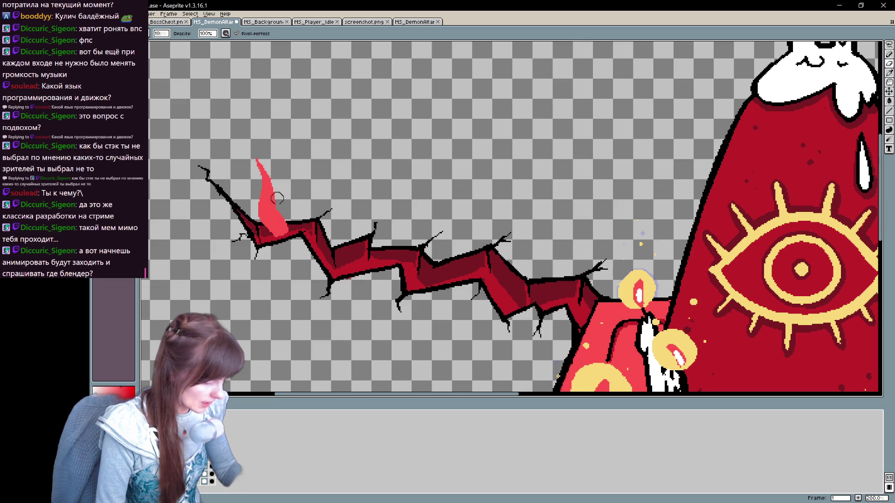
pyautogui.press('b')
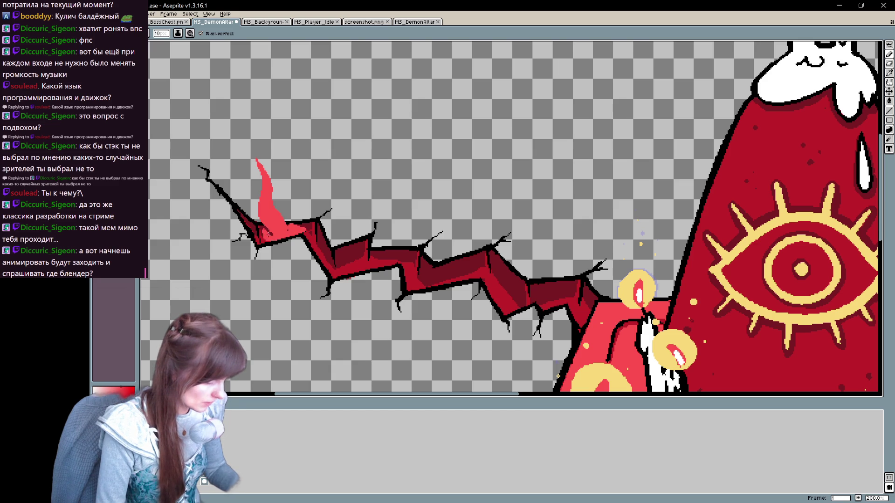
pyautogui.press('space')
pyautogui.moveTo(369, 261)
pyautogui.mouseDown()
pyautogui.moveTo(435, 264)
pyautogui.moveTo(378, 268)
pyautogui.mouseUp()
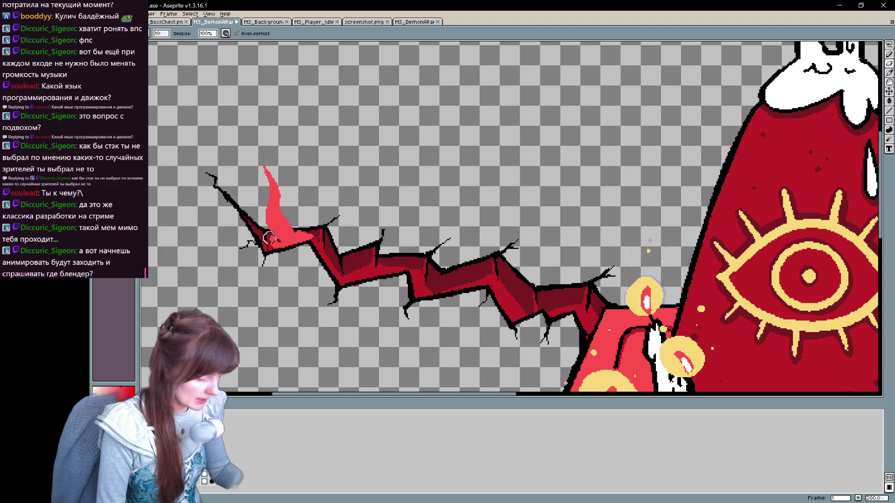
pyautogui.press('e')
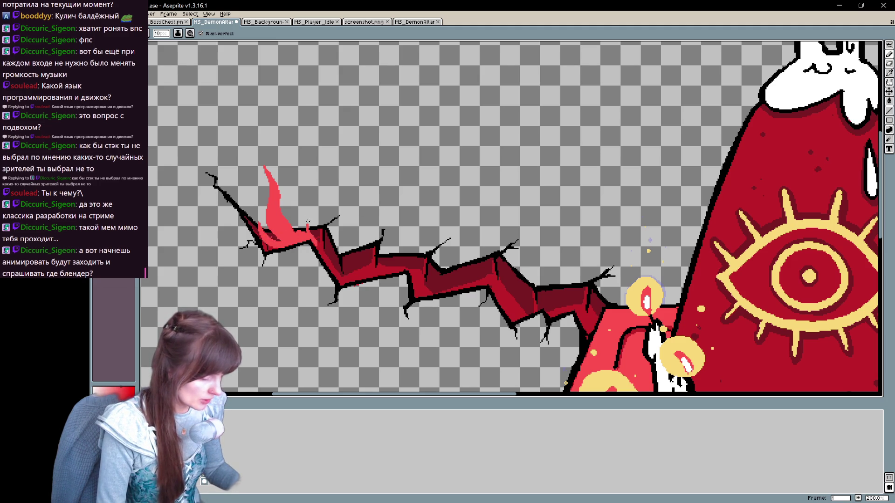
pyautogui.moveTo(315, 211); pyautogui.dragTo(321, 242)
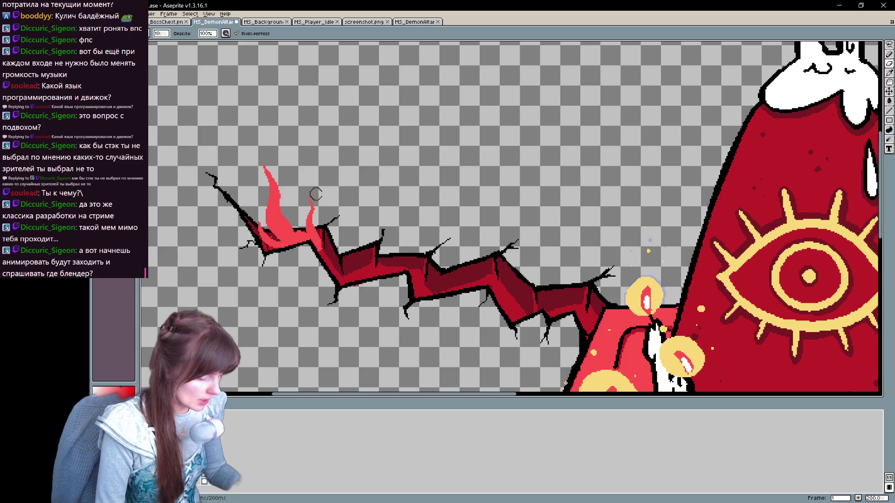
# Step: Draw a thickened second pink flame with pink in the crack, plus a thin pink-tipped third flame
pyautogui.scroll(-2, 477, 270)
pyautogui.moveTo(377, 229); pyautogui.dragTo(360, 139)
pyautogui.hotkey('ctrl', 'z')
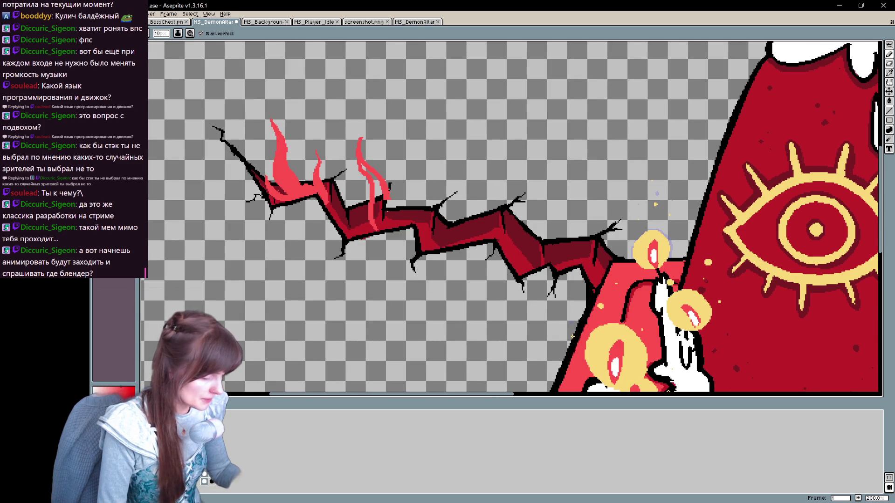
pyautogui.press('ctrl')
pyautogui.moveTo(381, 223)
pyautogui.mouseDown()
pyautogui.moveTo(379, 184)
pyautogui.moveTo(395, 223)
pyautogui.mouseUp()
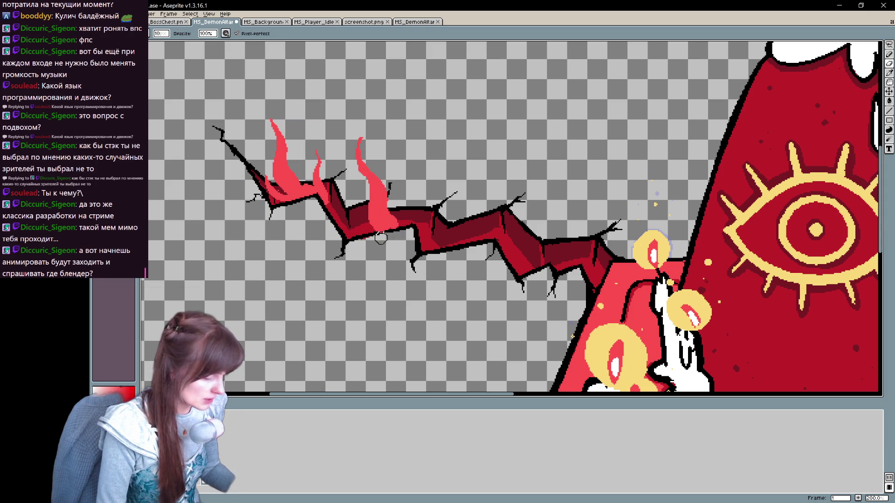
pyautogui.moveTo(372, 232); pyautogui.dragTo(357, 184)
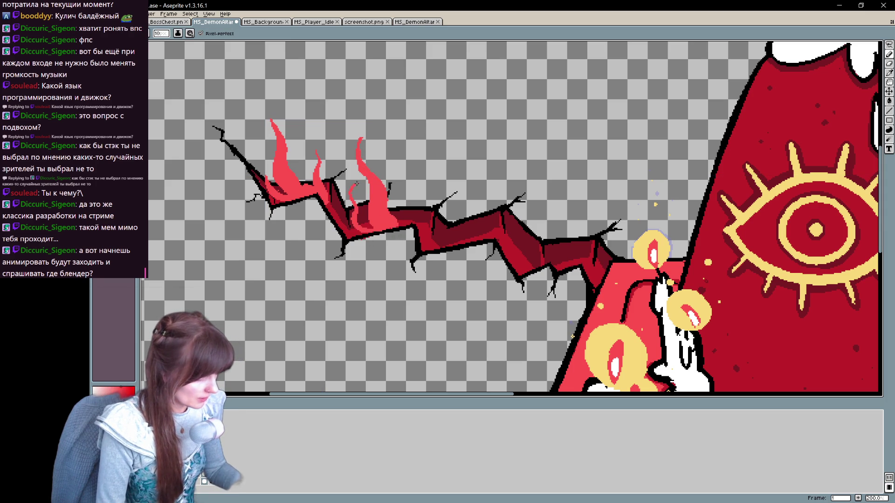
pyautogui.moveTo(361, 219)
pyautogui.mouseDown()
pyautogui.moveTo(360, 213)
pyautogui.moveTo(400, 208)
pyautogui.mouseUp()
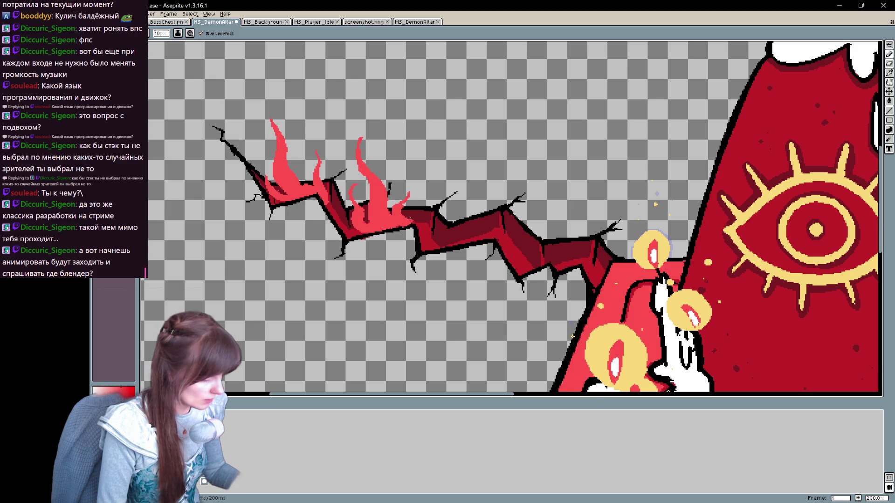
pyautogui.moveTo(456, 237)
pyautogui.mouseDown()
pyautogui.moveTo(456, 188)
pyautogui.moveTo(471, 237)
pyautogui.mouseUp()
pyautogui.press('b')
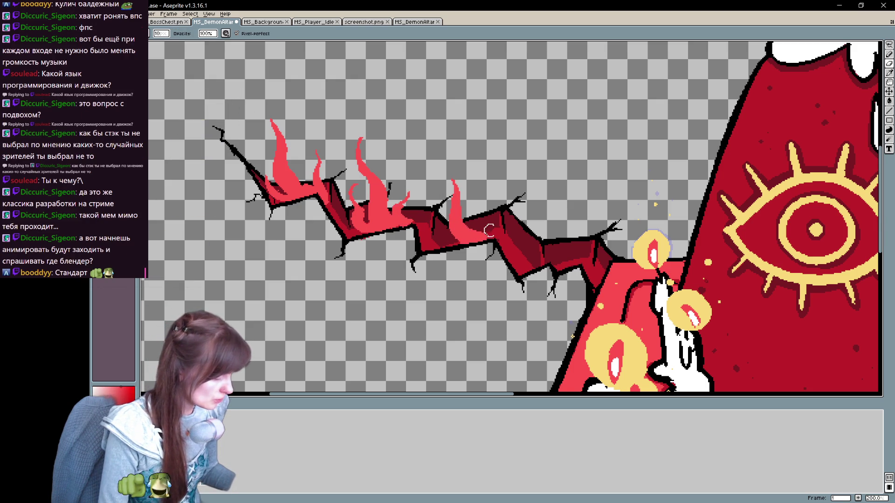
pyautogui.press('d')
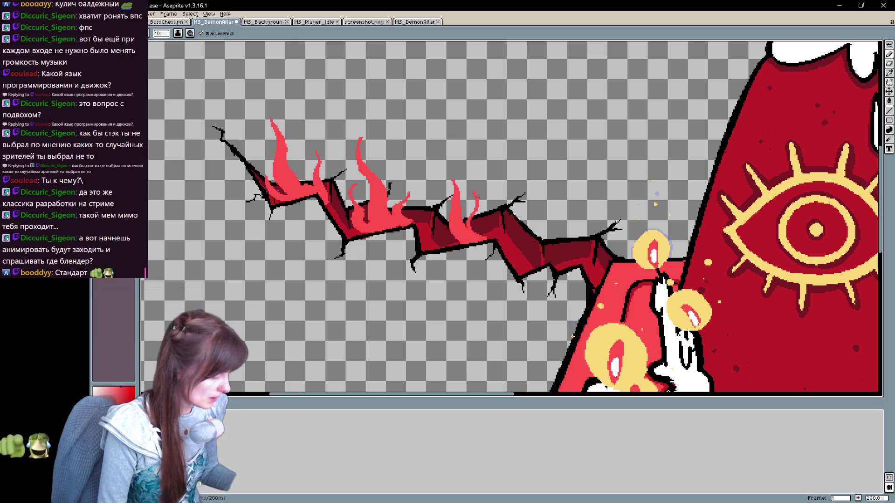
pyautogui.moveTo(478, 219); pyautogui.dragTo(475, 191)
# Step: Add a taller curled-tip flame, a thin neighbour and a curved flame at the crack's right end
pyautogui.moveTo(598, 143); pyautogui.dragTo(498, 139)
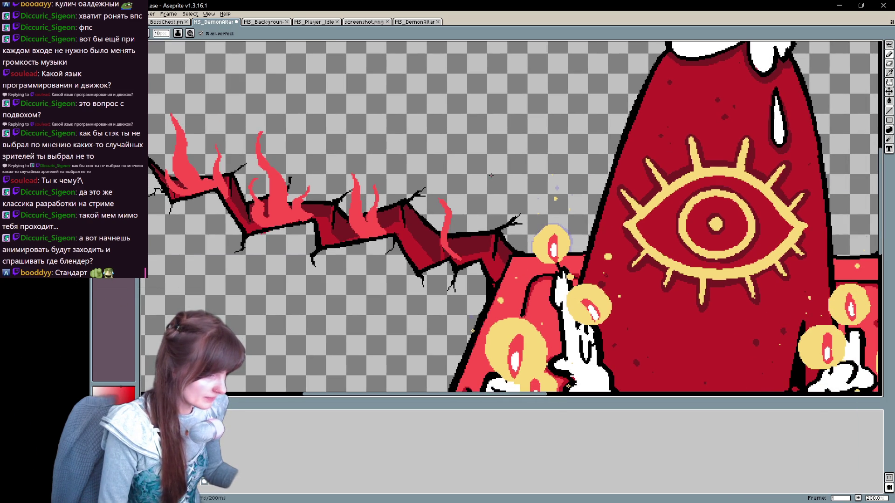
pyautogui.moveTo(453, 258)
pyautogui.mouseDown()
pyautogui.moveTo(459, 200)
pyautogui.moveTo(471, 254)
pyautogui.moveTo(459, 254)
pyautogui.mouseUp()
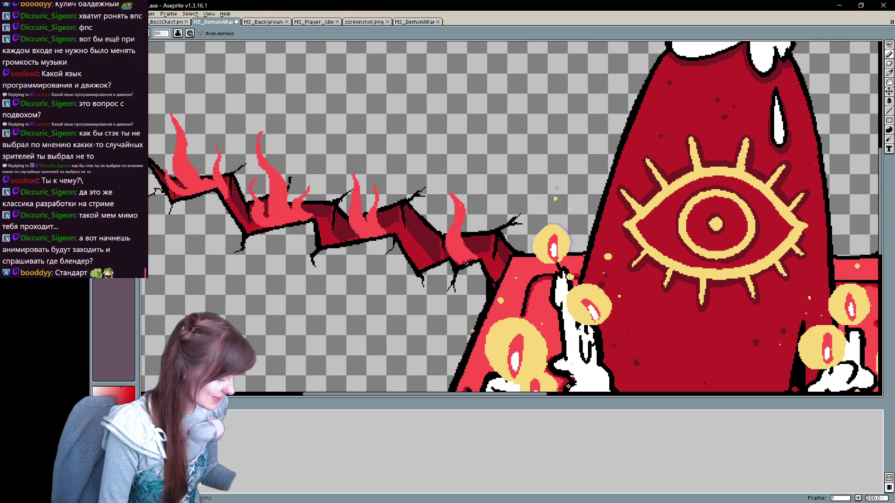
pyautogui.moveTo(473, 254); pyautogui.dragTo(481, 215)
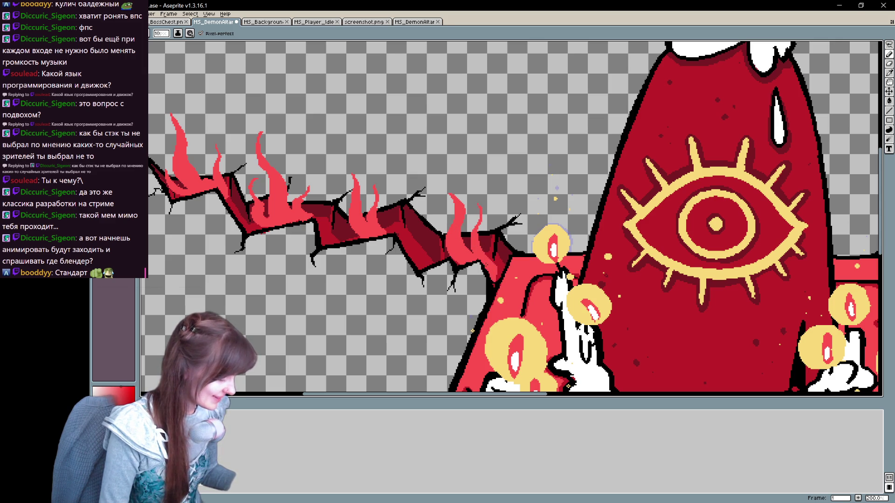
pyautogui.moveTo(449, 255)
pyautogui.mouseDown()
pyautogui.moveTo(431, 254)
pyautogui.moveTo(427, 208)
pyautogui.moveTo(426, 229)
pyautogui.mouseUp()
pyautogui.press('v')
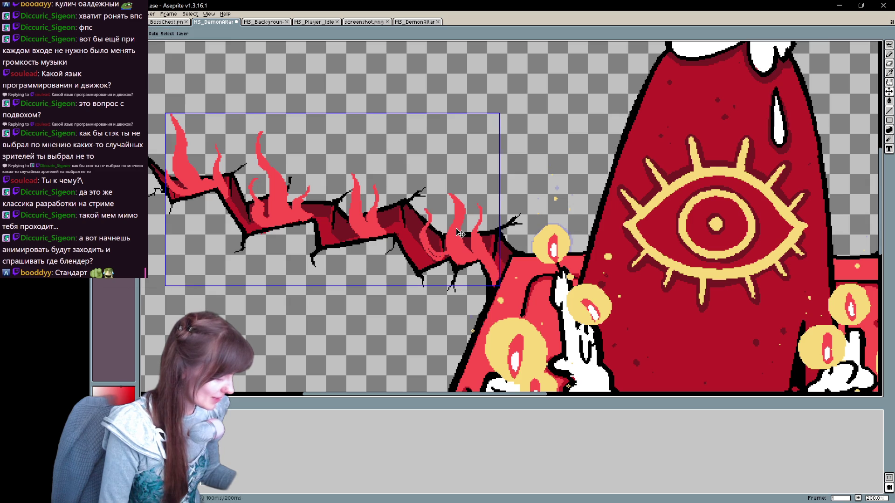
pyautogui.hotkey('ctrl', 'z')
pyautogui.hotkey('ctrl', 'z')
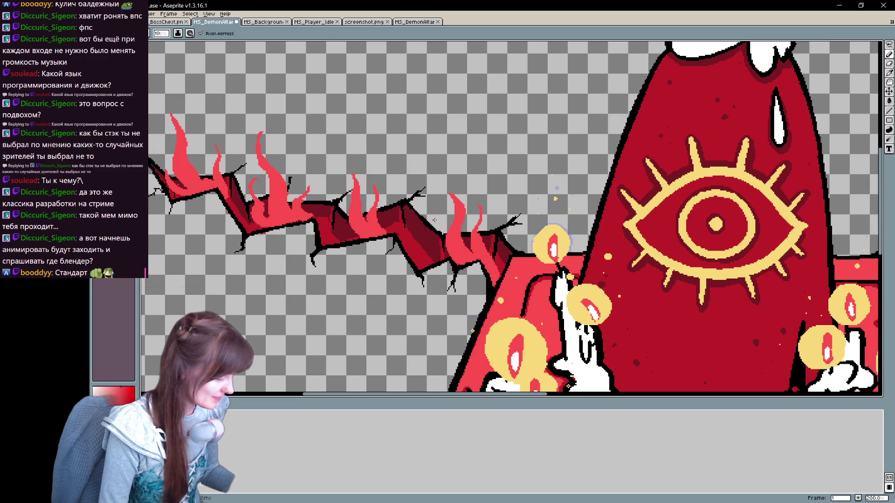
pyautogui.moveTo(431, 224)
pyautogui.mouseDown()
pyautogui.moveTo(442, 256)
pyautogui.moveTo(433, 244)
pyautogui.mouseUp()
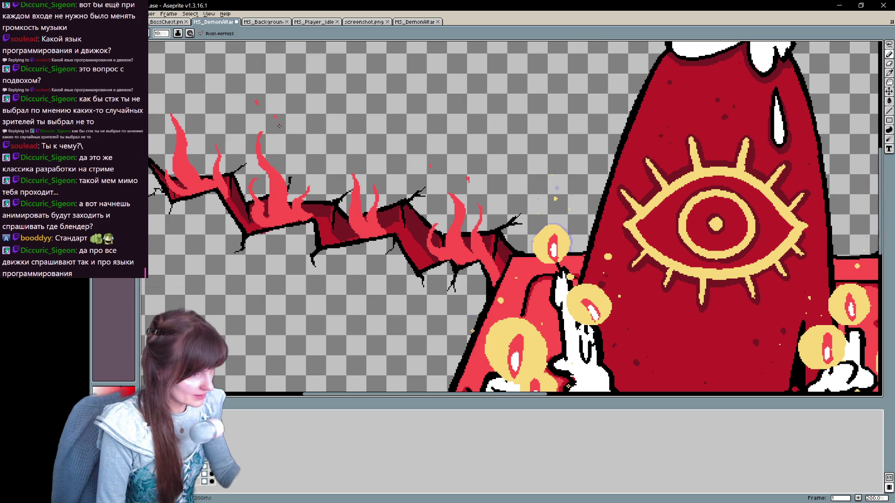
pyautogui.moveTo(350, 190)
pyautogui.mouseDown()
pyautogui.moveTo(467, 245)
pyautogui.moveTo(486, 161)
pyautogui.mouseUp()
pyautogui.press('space')
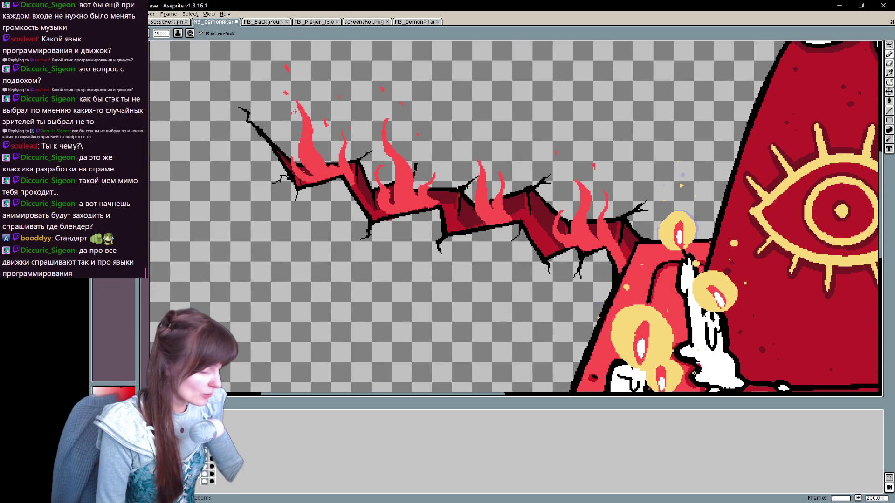
pyautogui.moveTo(645, 280); pyautogui.dragTo(619, 308)
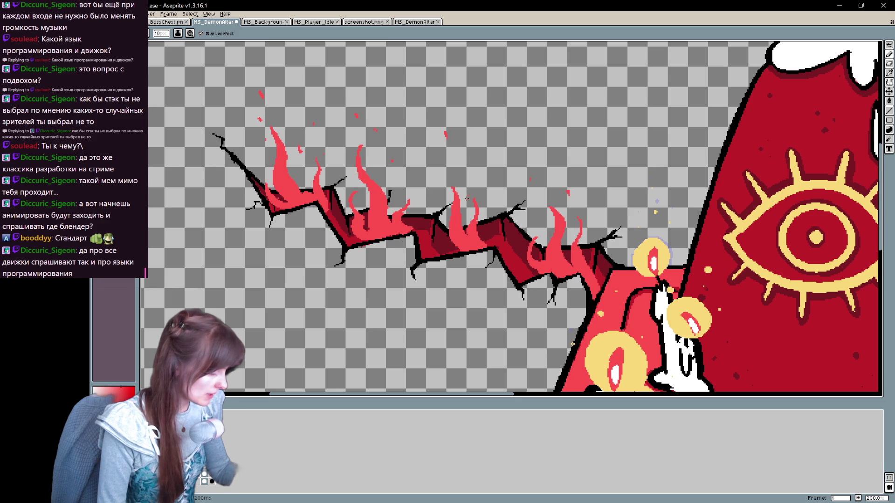
pyautogui.scroll(-2, 387, 257)
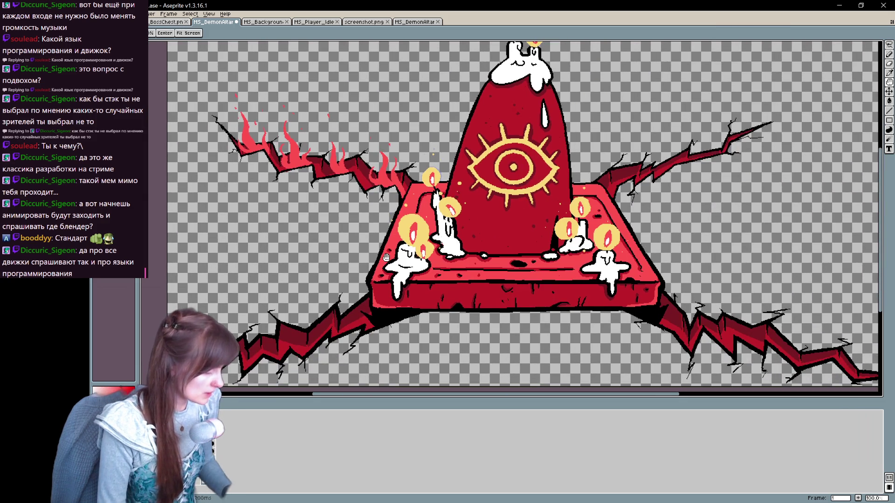
pyautogui.moveTo(387, 257)
pyautogui.mouseDown()
pyautogui.moveTo(288, 347)
pyautogui.moveTo(238, 362)
pyautogui.moveTo(546, 321)
pyautogui.mouseUp()
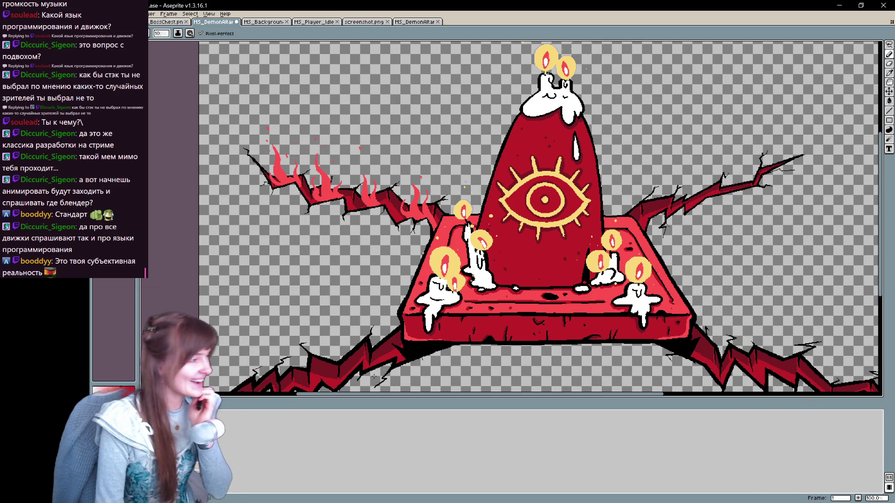
pyautogui.scroll(1, 374, 377)
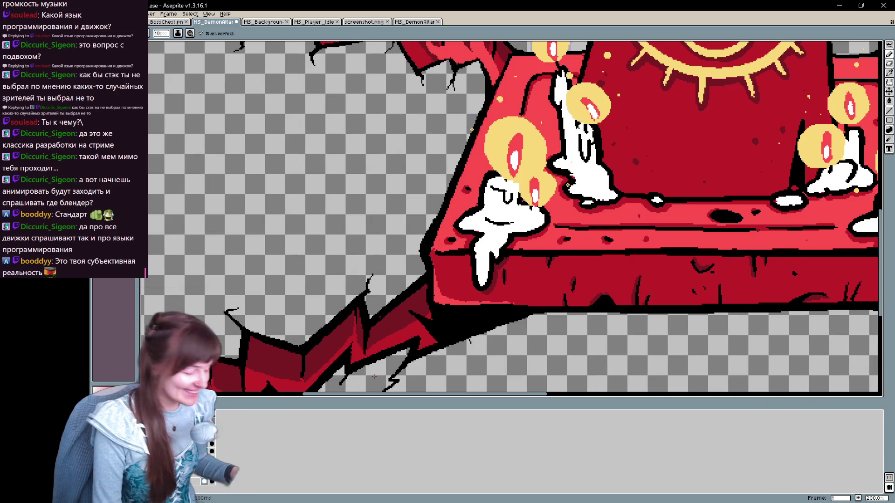
# Step: Sketch thin flame curves along the upper-right crack, lightening the lower flame with lighter red
pyautogui.scroll(-1, 374, 377)
pyautogui.scroll(1, 554, 289)
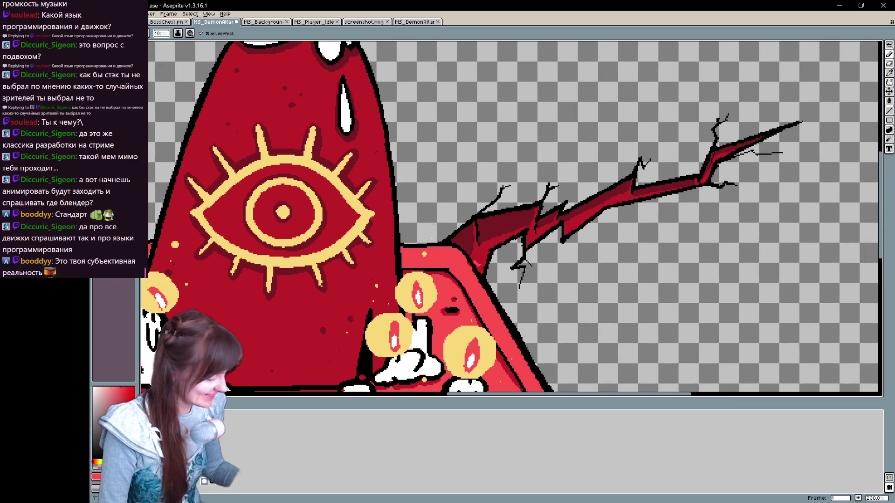
pyautogui.moveTo(476, 259); pyautogui.dragTo(479, 165)
pyautogui.moveTo(481, 251); pyautogui.dragTo(489, 194)
pyautogui.moveTo(489, 233)
pyautogui.mouseDown()
pyautogui.moveTo(506, 190)
pyautogui.moveTo(509, 207)
pyautogui.mouseUp()
pyautogui.moveTo(485, 252)
pyautogui.mouseDown()
pyautogui.moveTo(503, 219)
pyautogui.moveTo(477, 215)
pyautogui.mouseUp()
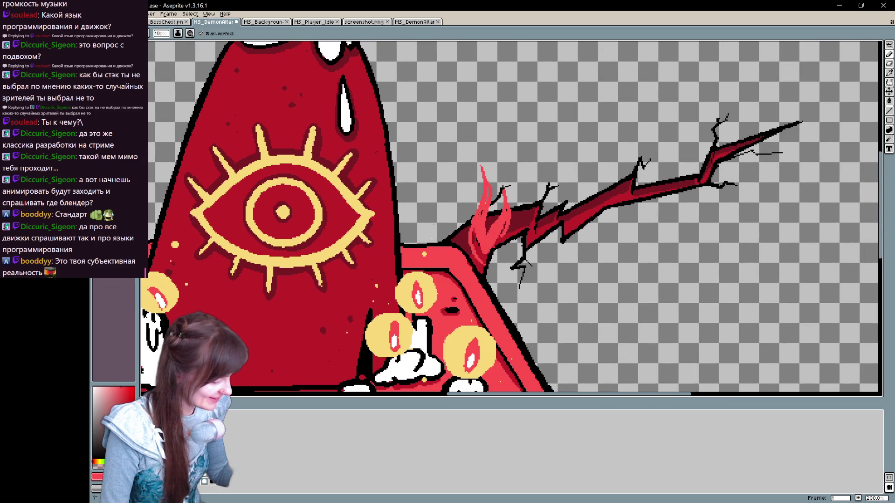
pyautogui.moveTo(480, 260); pyautogui.dragTo(476, 242)
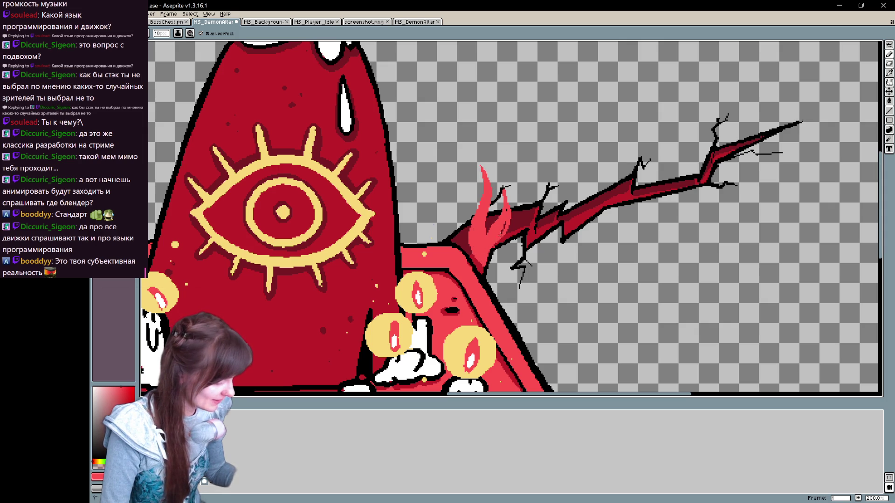
pyautogui.moveTo(518, 236); pyautogui.dragTo(510, 198)
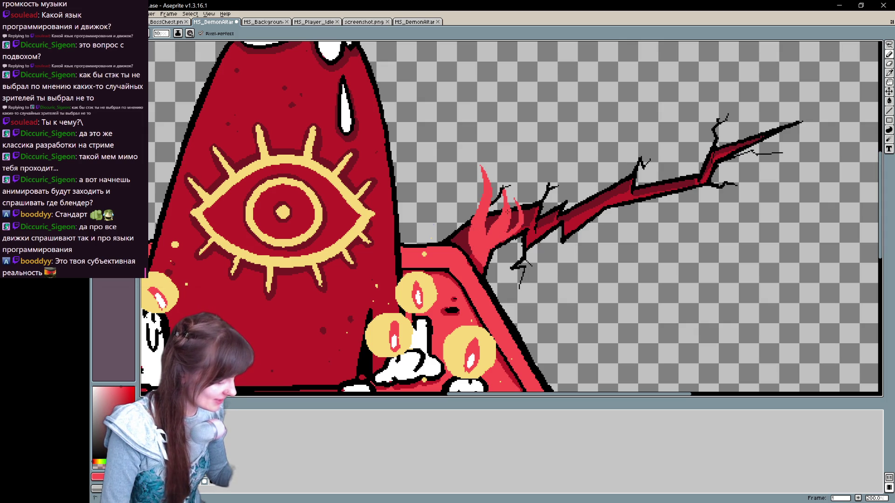
# Step: Paint more light-red flames between and right of the first ones, erasing stray pixels on the left flame
pyautogui.moveTo(507, 131)
pyautogui.mouseDown()
pyautogui.moveTo(444, 136)
pyautogui.moveTo(436, 175)
pyautogui.mouseUp()
pyautogui.moveTo(515, 254)
pyautogui.mouseDown()
pyautogui.moveTo(521, 199)
pyautogui.moveTo(502, 270)
pyautogui.mouseUp()
pyautogui.moveTo(522, 232); pyautogui.dragTo(510, 256)
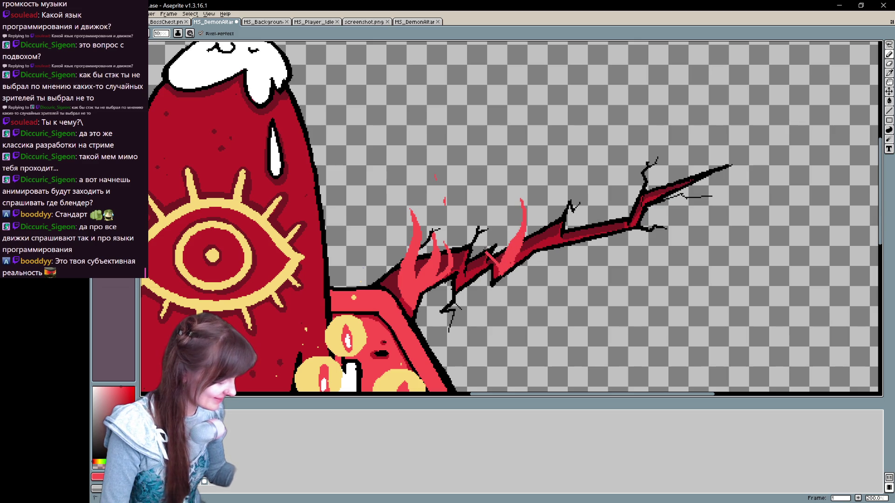
pyautogui.moveTo(484, 224)
pyautogui.mouseDown()
pyautogui.moveTo(500, 257)
pyautogui.moveTo(509, 187)
pyautogui.mouseUp()
pyautogui.moveTo(550, 231)
pyautogui.mouseDown()
pyautogui.moveTo(565, 187)
pyautogui.moveTo(555, 236)
pyautogui.moveTo(490, 236)
pyautogui.moveTo(496, 255)
pyautogui.mouseUp()
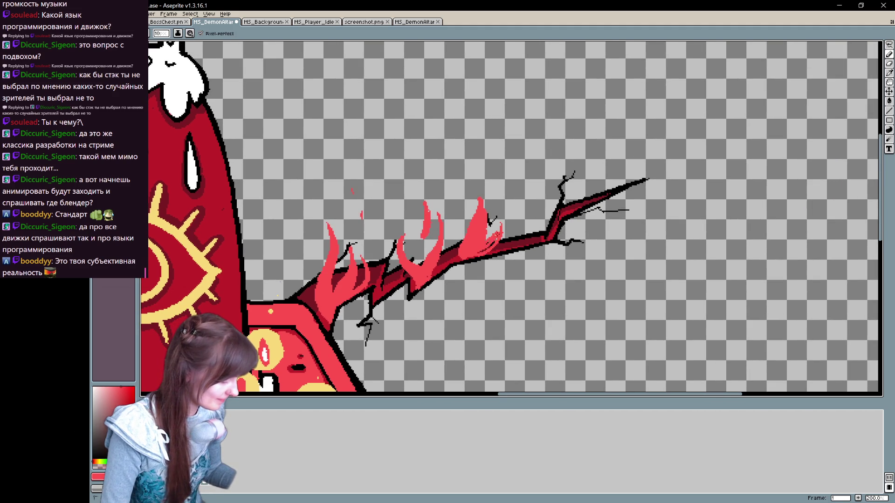
pyautogui.press('e')
pyautogui.moveTo(485, 203); pyautogui.dragTo(459, 235)
pyautogui.press('b')
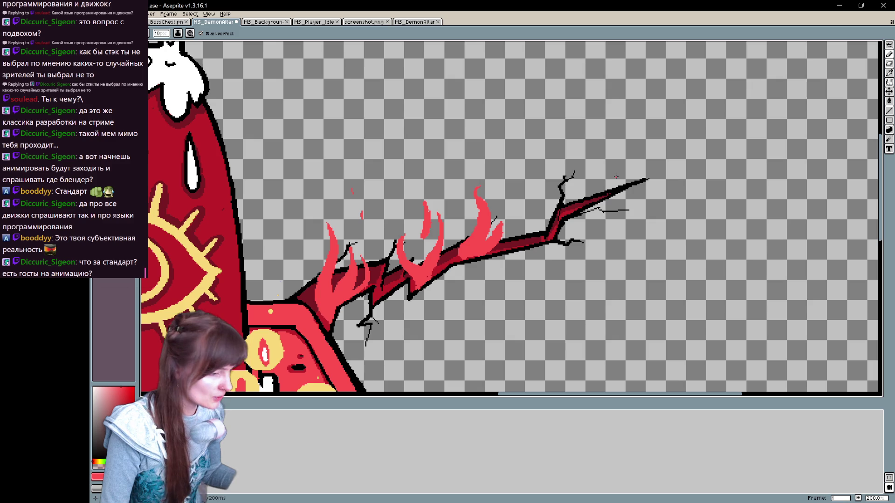
# Step: Add dark red to the right flame's base, another pink flame, and scattered pink ember dots
pyautogui.moveTo(616, 176)
pyautogui.mouseDown()
pyautogui.moveTo(743, 143)
pyautogui.moveTo(673, 161)
pyautogui.mouseUp()
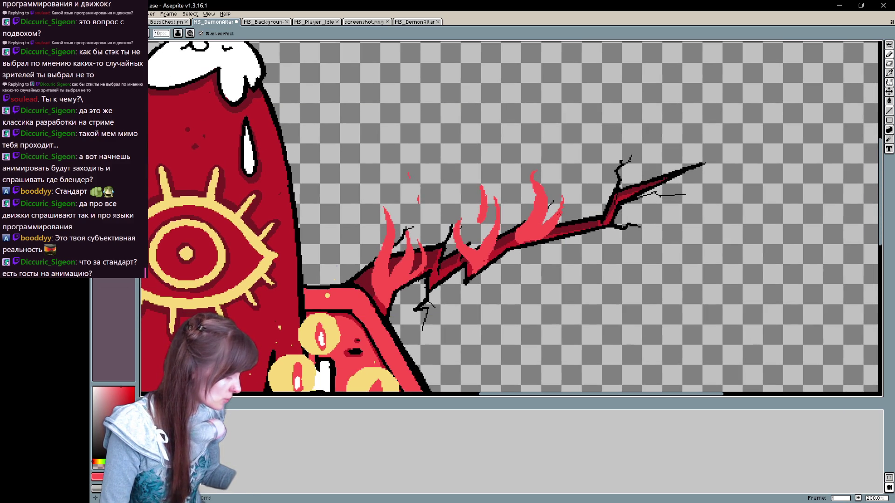
pyautogui.moveTo(589, 205)
pyautogui.mouseDown()
pyautogui.moveTo(597, 222)
pyautogui.moveTo(590, 237)
pyautogui.mouseUp()
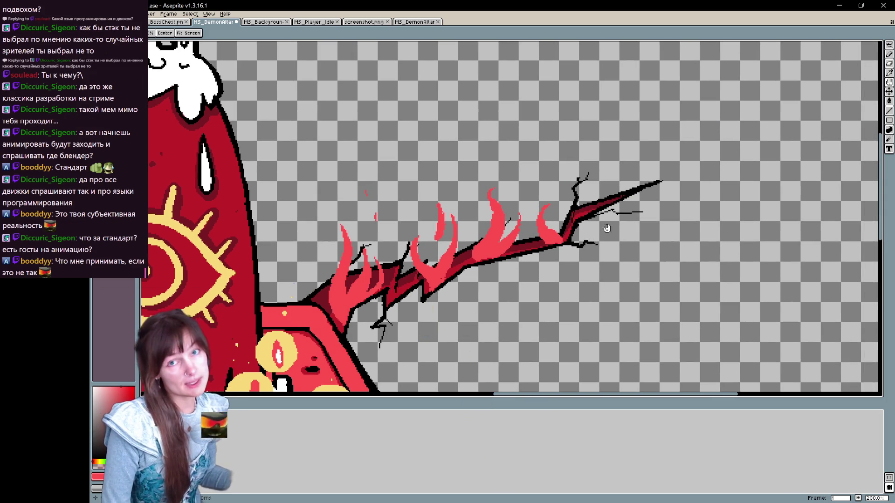
pyautogui.press('b')
pyautogui.moveTo(560, 189); pyautogui.dragTo(561, 225)
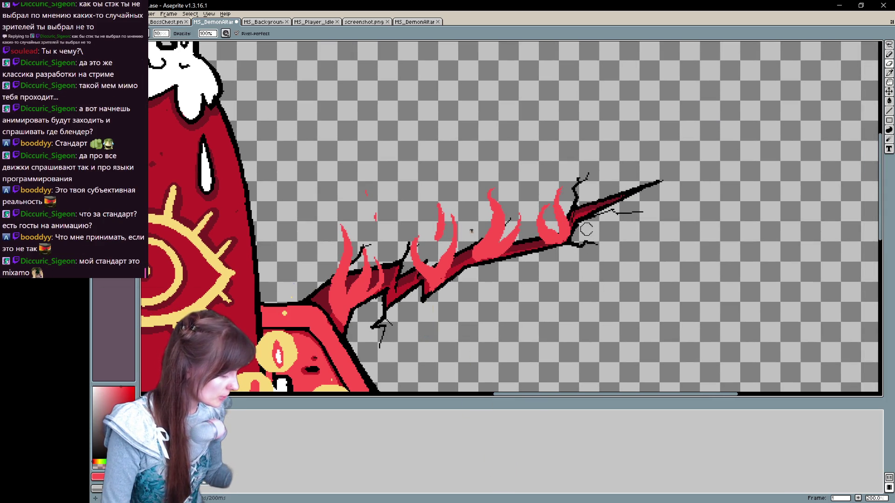
pyautogui.moveTo(592, 207); pyautogui.dragTo(598, 186)
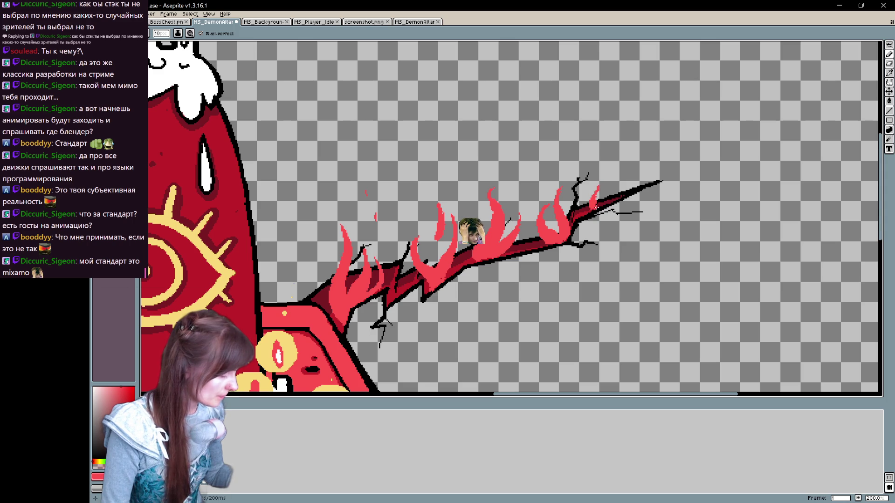
pyautogui.click(532, 178)
pyautogui.click(489, 160)
pyautogui.click(491, 172)
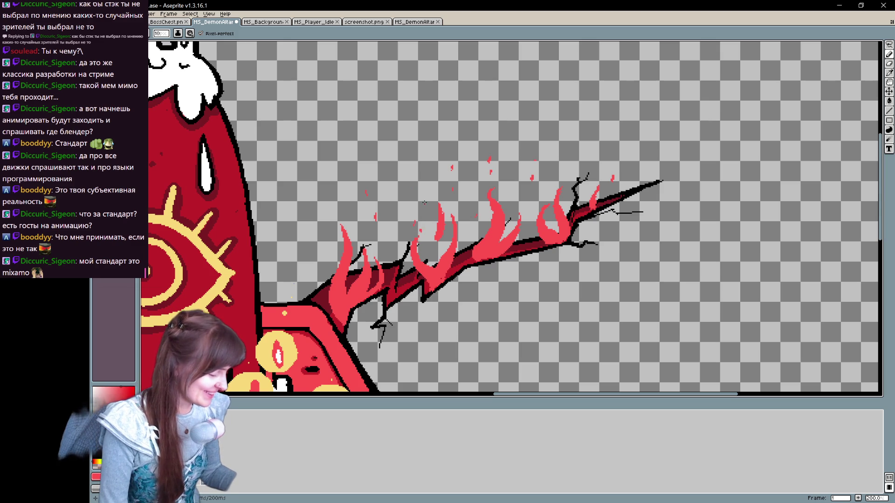
pyautogui.moveTo(378, 150); pyautogui.dragTo(654, 252)
pyautogui.hotkey('ctrl', 'space')
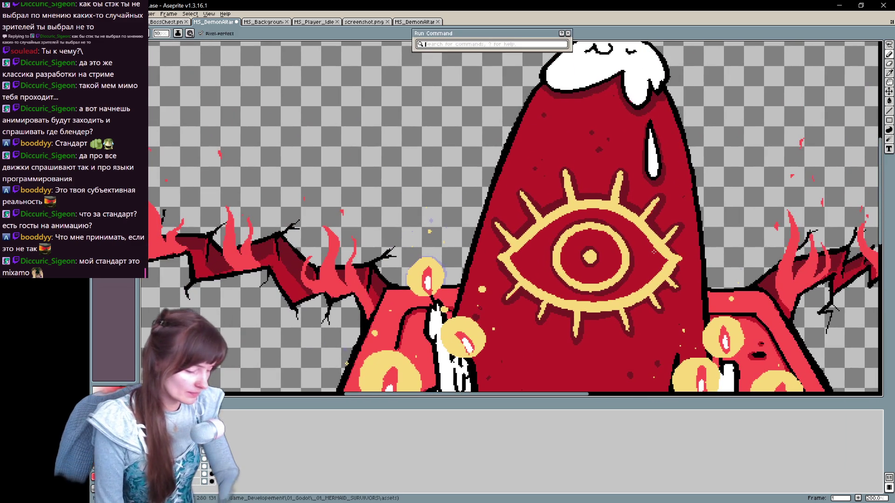
# Step: Draw flames rising from the lower-left crack and fill the third one with lighter red
pyautogui.click(569, 34)
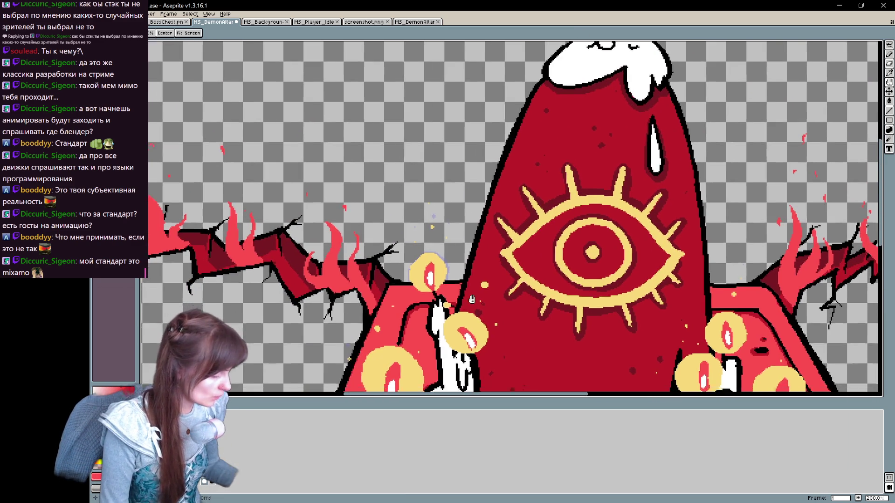
pyautogui.scroll(-10, 430, 325)
pyautogui.hscroll(-5, 430, 325)
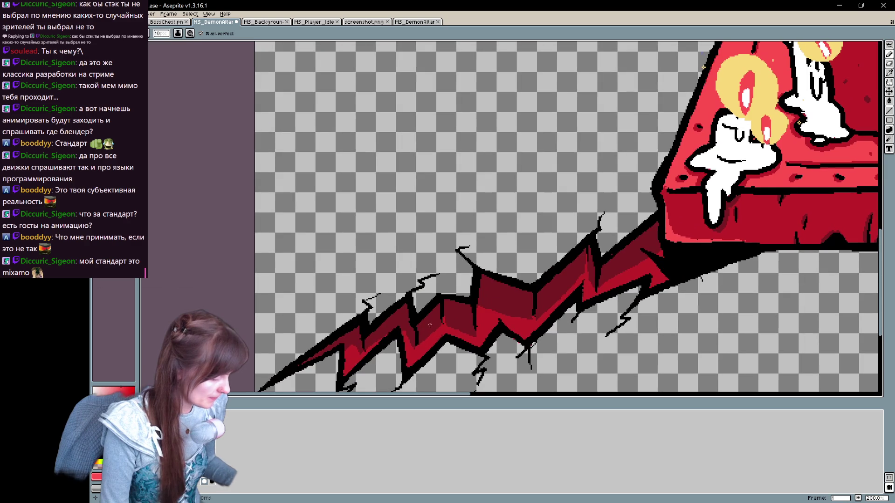
pyautogui.moveTo(429, 325)
pyautogui.mouseDown()
pyautogui.moveTo(458, 191)
pyautogui.moveTo(453, 298)
pyautogui.moveTo(421, 340)
pyautogui.moveTo(489, 254)
pyautogui.moveTo(475, 327)
pyautogui.moveTo(513, 289)
pyautogui.moveTo(519, 179)
pyautogui.mouseUp()
pyautogui.moveTo(506, 210)
pyautogui.mouseDown()
pyautogui.moveTo(552, 303)
pyautogui.moveTo(572, 161)
pyautogui.moveTo(573, 279)
pyautogui.moveTo(622, 194)
pyautogui.moveTo(615, 261)
pyautogui.moveTo(596, 275)
pyautogui.moveTo(605, 240)
pyautogui.moveTo(611, 266)
pyautogui.moveTo(588, 294)
pyautogui.moveTo(606, 286)
pyautogui.mouseUp()
pyautogui.moveTo(559, 226)
pyautogui.mouseDown()
pyautogui.moveTo(556, 293)
pyautogui.moveTo(560, 287)
pyautogui.moveTo(518, 332)
pyautogui.moveTo(495, 314)
pyautogui.moveTo(471, 347)
pyautogui.moveTo(414, 361)
pyautogui.moveTo(407, 317)
pyautogui.mouseUp()
# Step: Add a light-red flame at the crack's left and fill the dark gaps in the central flames
pyautogui.moveTo(347, 358)
pyautogui.mouseDown()
pyautogui.moveTo(362, 256)
pyautogui.moveTo(363, 293)
pyautogui.moveTo(378, 292)
pyautogui.moveTo(349, 337)
pyautogui.mouseUp()
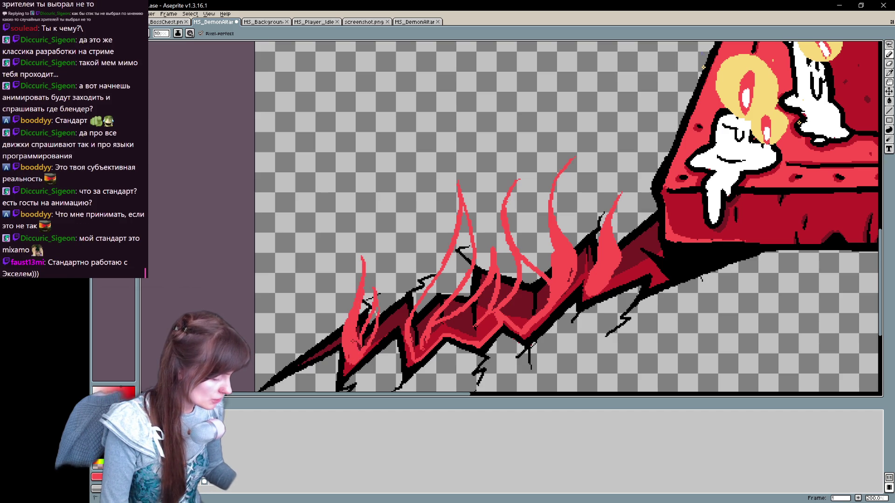
pyautogui.moveTo(373, 308); pyautogui.dragTo(363, 347)
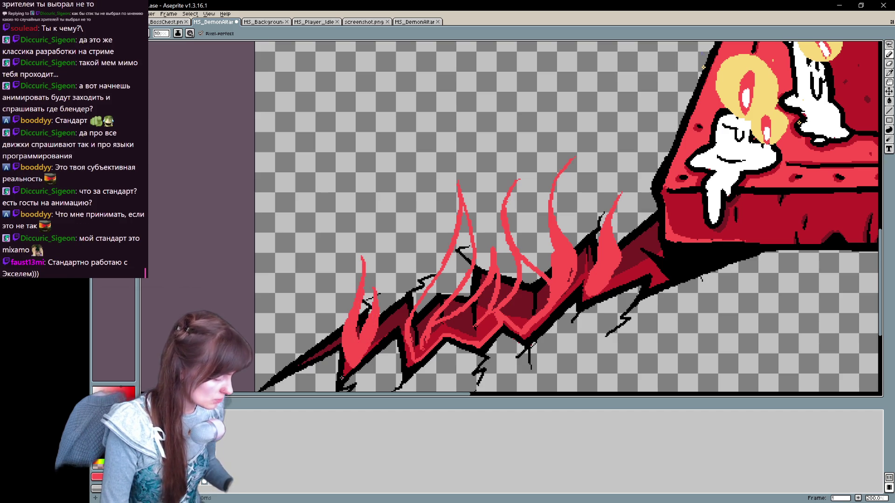
pyautogui.moveTo(433, 272)
pyautogui.mouseDown()
pyautogui.moveTo(490, 298)
pyautogui.moveTo(545, 266)
pyautogui.mouseUp()
pyautogui.moveTo(493, 315); pyautogui.dragTo(478, 259)
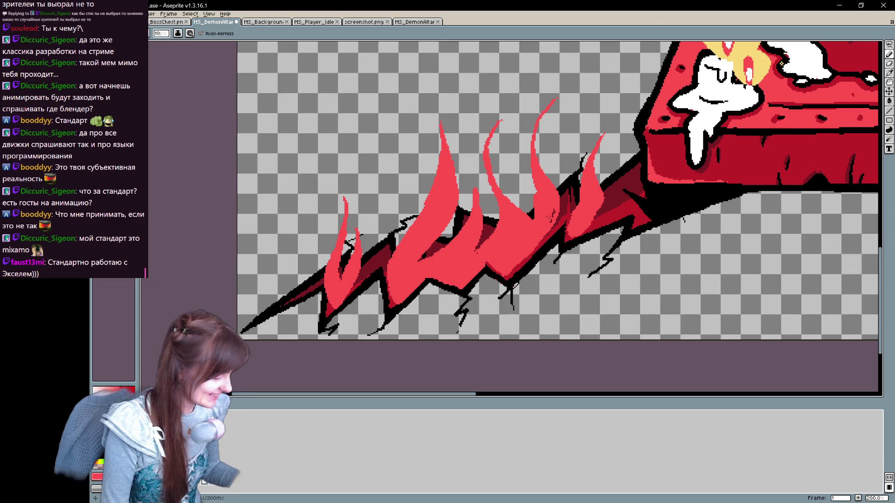
pyautogui.moveTo(521, 265)
pyautogui.mouseDown()
pyautogui.moveTo(515, 272)
pyautogui.moveTo(557, 218)
pyautogui.moveTo(596, 195)
pyautogui.moveTo(572, 182)
pyautogui.mouseUp()
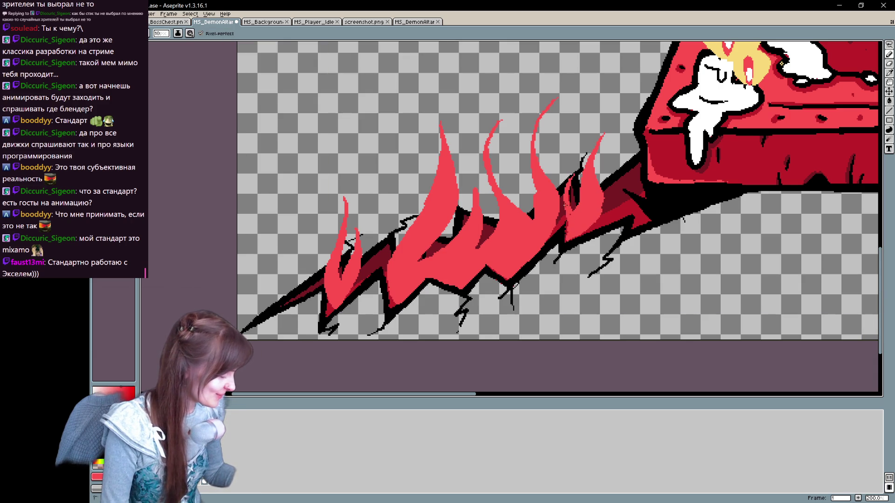
# Step: Draw a thin flame at the crack's left end and begin a flame outline on the lower-right crack
pyautogui.moveTo(617, 184); pyautogui.dragTo(520, 268)
pyautogui.moveTo(698, 256)
pyautogui.mouseDown()
pyautogui.moveTo(654, 256)
pyautogui.moveTo(658, 349)
pyautogui.moveTo(577, 189)
pyautogui.moveTo(678, 130)
pyautogui.moveTo(499, 171)
pyautogui.mouseUp()
pyautogui.moveTo(309, 88)
pyautogui.mouseDown()
pyautogui.moveTo(306, 133)
pyautogui.moveTo(317, 154)
pyautogui.mouseUp()
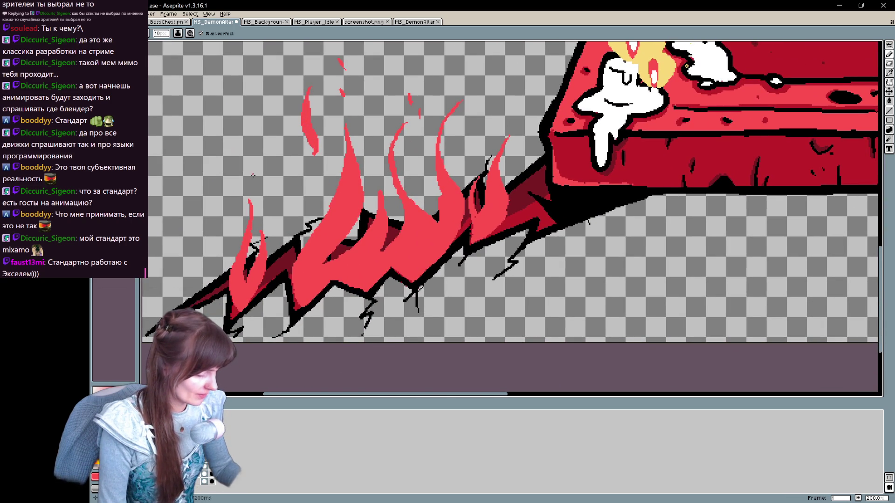
pyautogui.moveTo(518, 120); pyautogui.dragTo(196, 112)
# Step: Sketch thin flame outlines along the lower-right crack and fill the middle flame red
pyautogui.moveTo(489, 122)
pyautogui.mouseDown()
pyautogui.moveTo(350, 117)
pyautogui.moveTo(410, 122)
pyautogui.mouseUp()
pyautogui.moveTo(417, 248); pyautogui.dragTo(405, 102)
pyautogui.moveTo(408, 140); pyautogui.dragTo(423, 256)
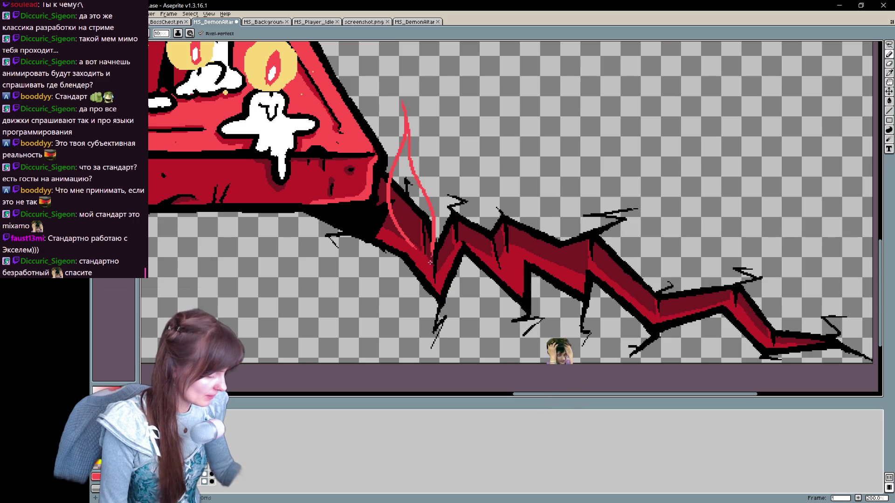
pyautogui.moveTo(429, 202)
pyautogui.mouseDown()
pyautogui.moveTo(437, 136)
pyautogui.moveTo(435, 275)
pyautogui.mouseUp()
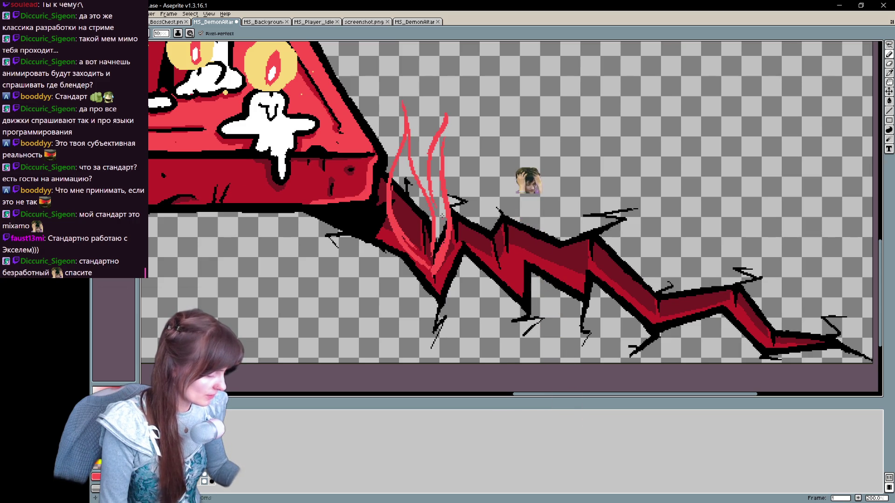
pyautogui.moveTo(518, 274)
pyautogui.mouseDown()
pyautogui.moveTo(500, 176)
pyautogui.moveTo(494, 269)
pyautogui.moveTo(480, 211)
pyautogui.moveTo(494, 259)
pyautogui.moveTo(508, 268)
pyautogui.moveTo(537, 173)
pyautogui.moveTo(549, 265)
pyautogui.mouseUp()
pyautogui.moveTo(498, 212)
pyautogui.mouseDown()
pyautogui.moveTo(506, 257)
pyautogui.moveTo(500, 206)
pyautogui.mouseUp()
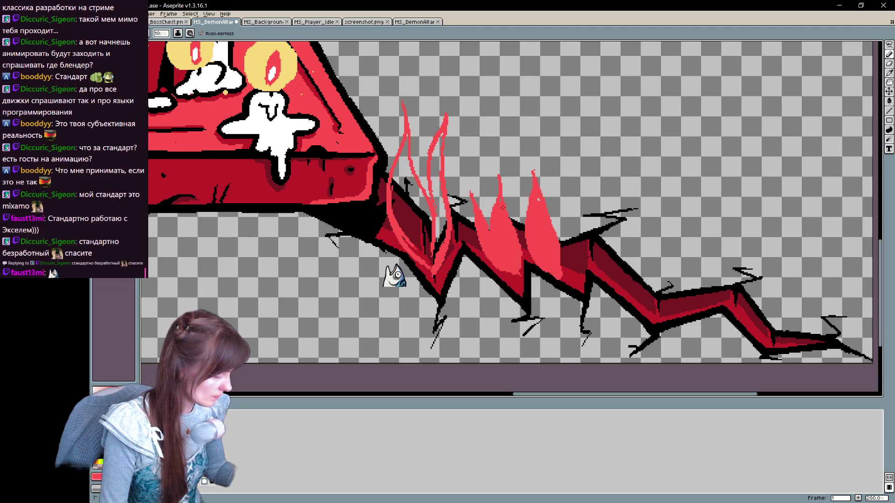
pyautogui.moveTo(624, 218); pyautogui.dragTo(621, 252)
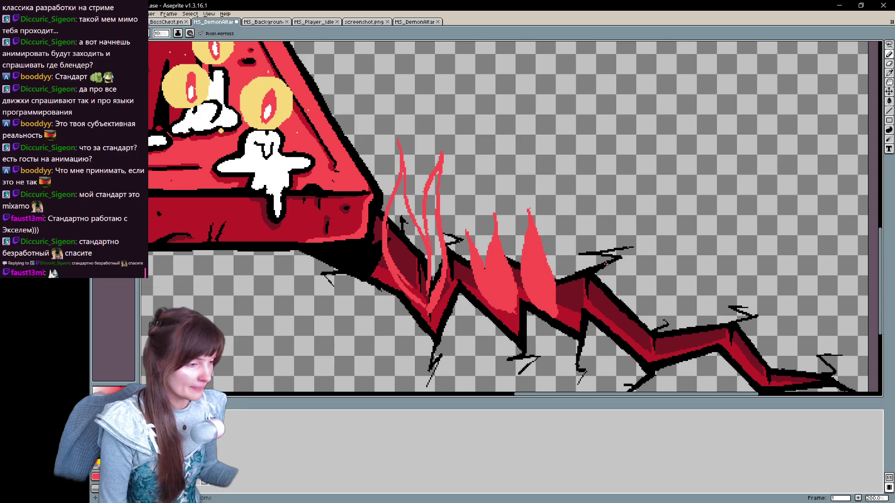
# Step: Fill the left flame solid red and add a small red-filled flame on the crack
pyautogui.press('g')
pyautogui.click(437, 282)
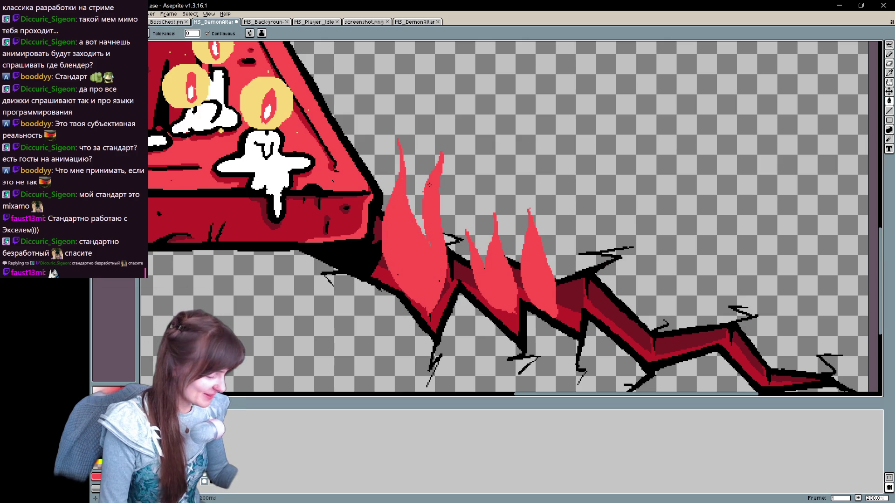
pyautogui.press('b')
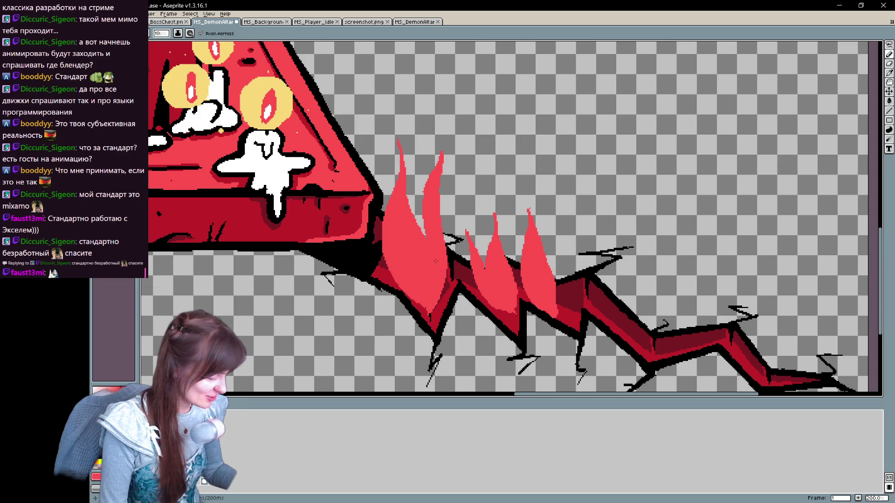
pyautogui.moveTo(495, 279); pyautogui.dragTo(425, 271)
pyautogui.moveTo(422, 136)
pyautogui.mouseDown()
pyautogui.moveTo(445, 180)
pyautogui.moveTo(424, 145)
pyautogui.moveTo(425, 126)
pyautogui.moveTo(445, 179)
pyautogui.mouseUp()
pyautogui.press('d')
# Step: Trim the small flame's tip, extend the right flame in pink, and add a new pink flame
pyautogui.press('e')
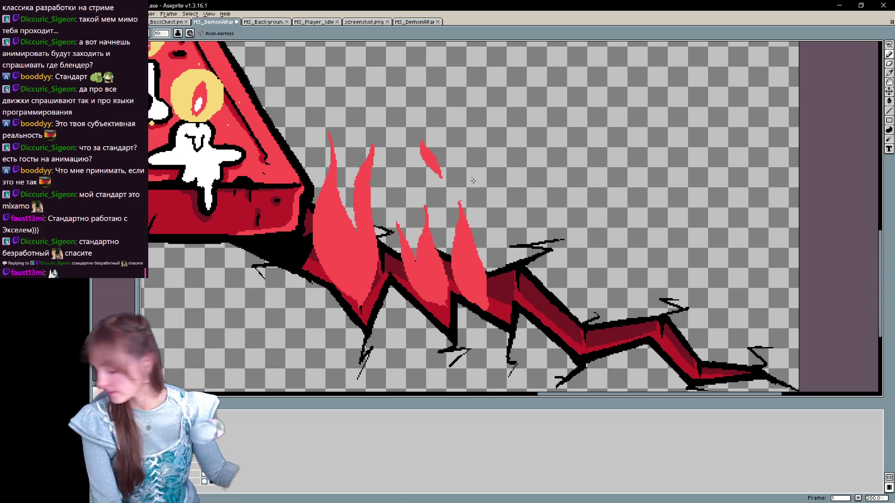
pyautogui.moveTo(424, 131)
pyautogui.mouseDown()
pyautogui.moveTo(443, 184)
pyautogui.moveTo(444, 174)
pyautogui.mouseUp()
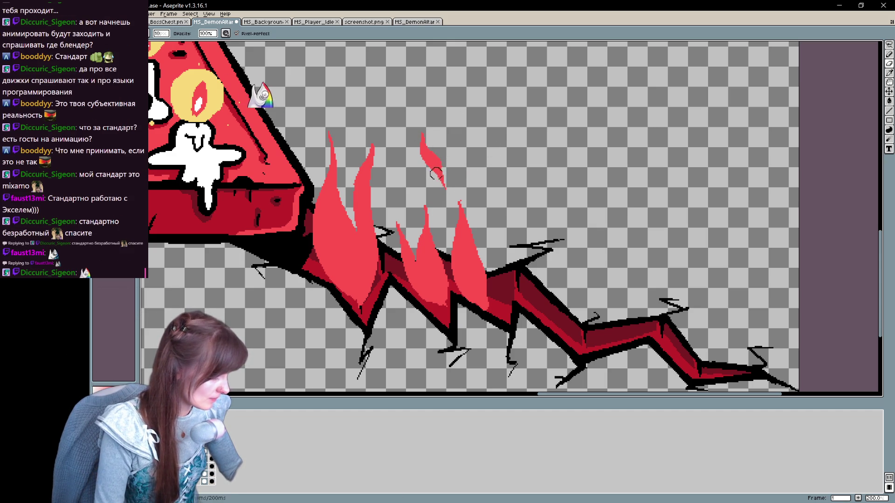
pyautogui.scroll(-2, 444, 174)
pyautogui.scroll(2, 539, 240)
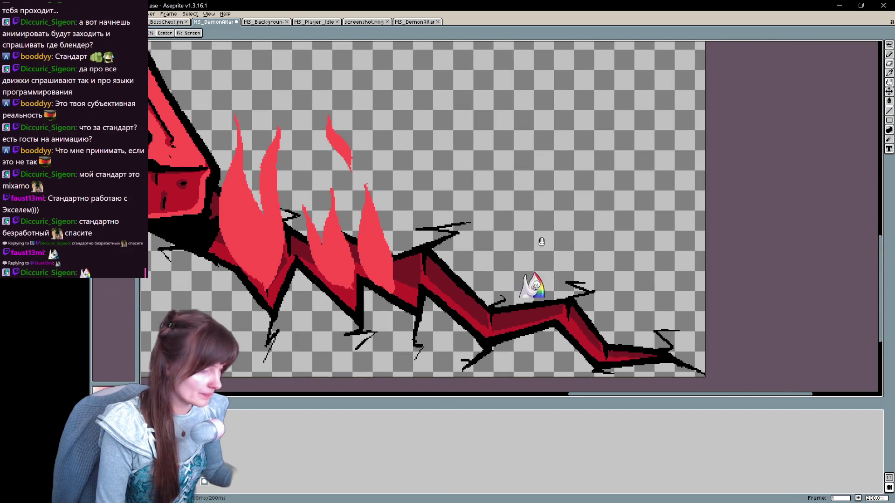
pyautogui.press('b')
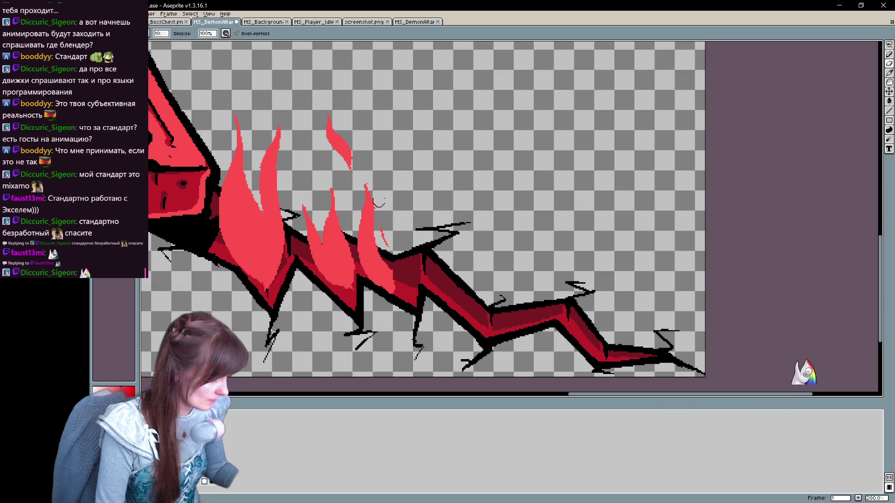
pyautogui.moveTo(379, 217)
pyautogui.mouseDown()
pyautogui.moveTo(404, 278)
pyautogui.moveTo(396, 290)
pyautogui.mouseUp()
pyautogui.press('e')
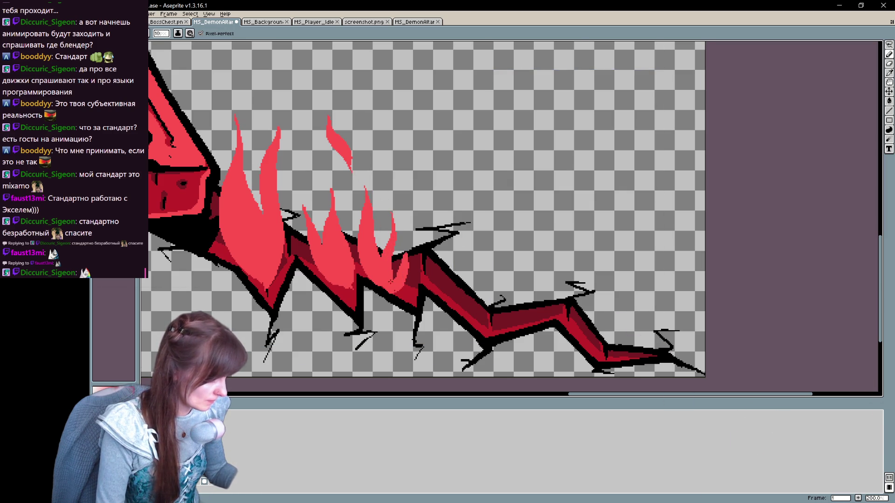
pyautogui.moveTo(528, 319)
pyautogui.mouseDown()
pyautogui.moveTo(508, 322)
pyautogui.moveTo(517, 326)
pyautogui.moveTo(513, 298)
pyautogui.moveTo(485, 298)
pyautogui.moveTo(501, 312)
pyautogui.moveTo(534, 245)
pyautogui.moveTo(531, 314)
pyautogui.mouseUp()
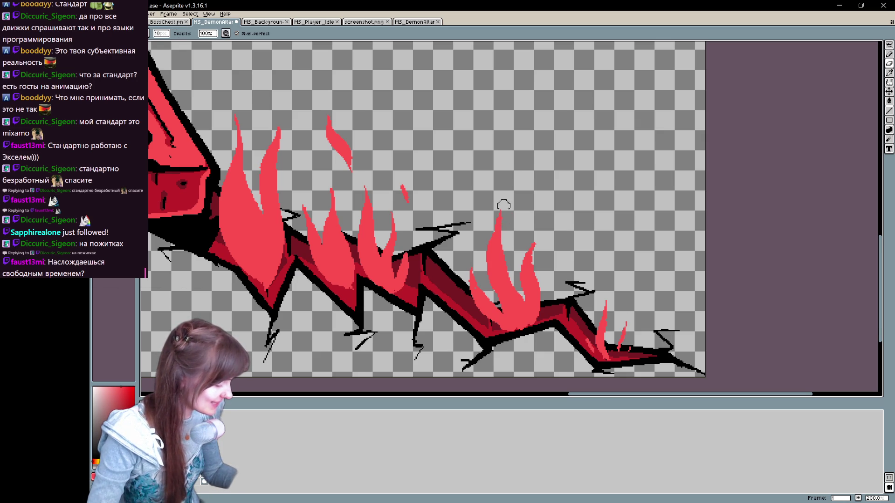
# Step: Add small red sparks above and left of the flames
pyautogui.moveTo(504, 155); pyautogui.dragTo(506, 148)
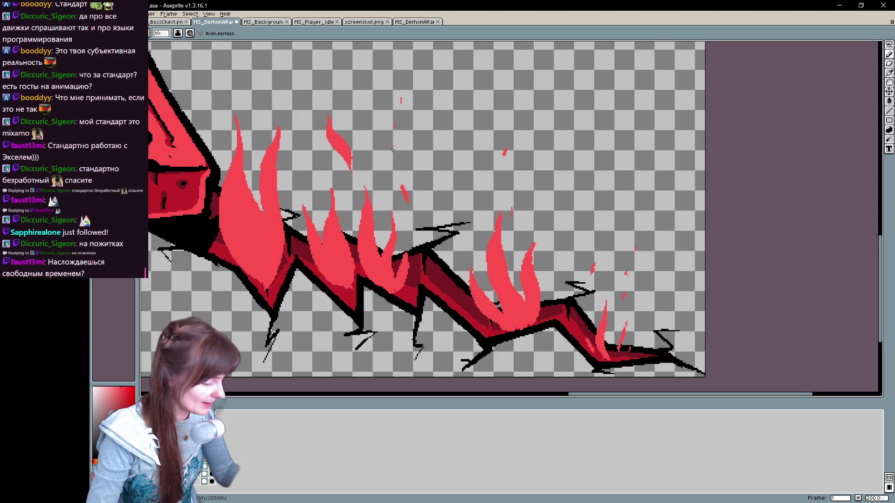
pyautogui.moveTo(471, 55); pyautogui.dragTo(544, 93)
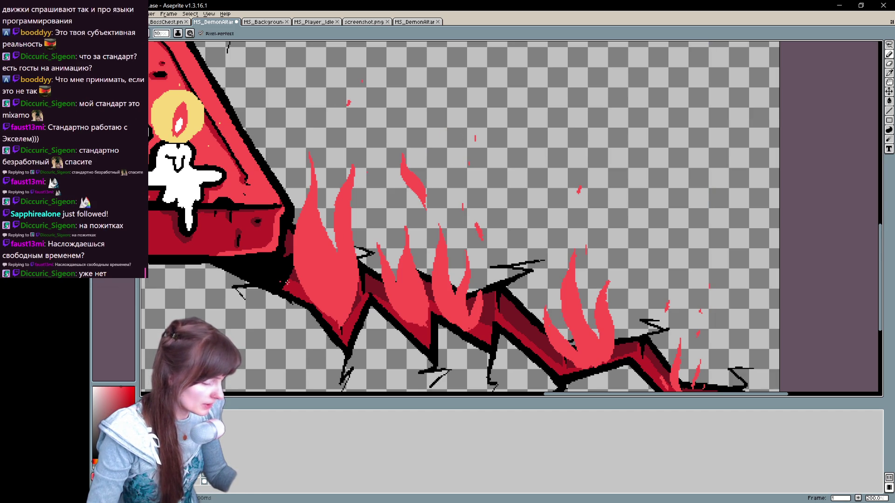
pyautogui.click(297, 163)
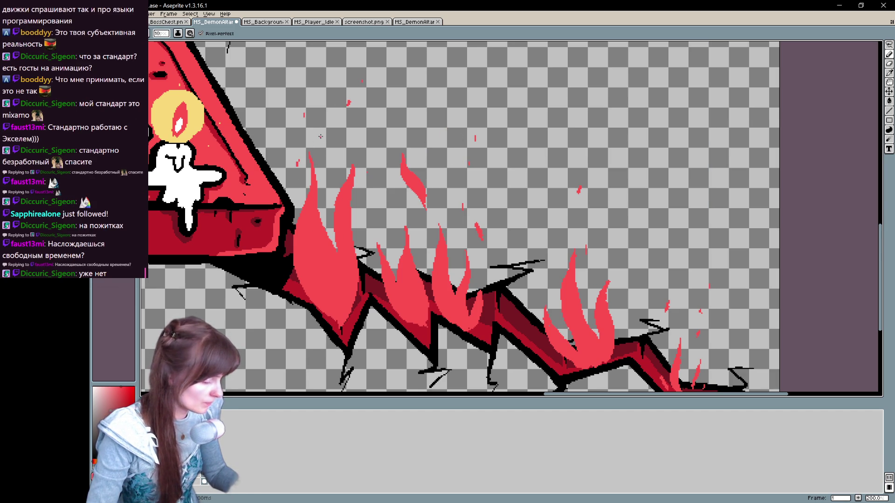
pyautogui.scroll(-3, 320, 136)
pyautogui.scroll(2, 634, 331)
pyautogui.moveTo(554, 318); pyautogui.dragTo(613, 305)
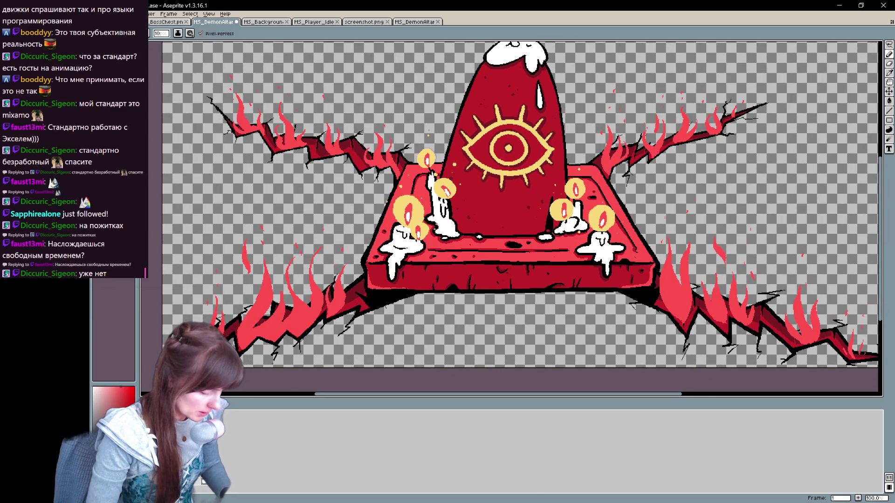
# Step: Adjust layer options, fill the transparent background dark teal, and step to frame 2
pyautogui.rightClick(182, 441)
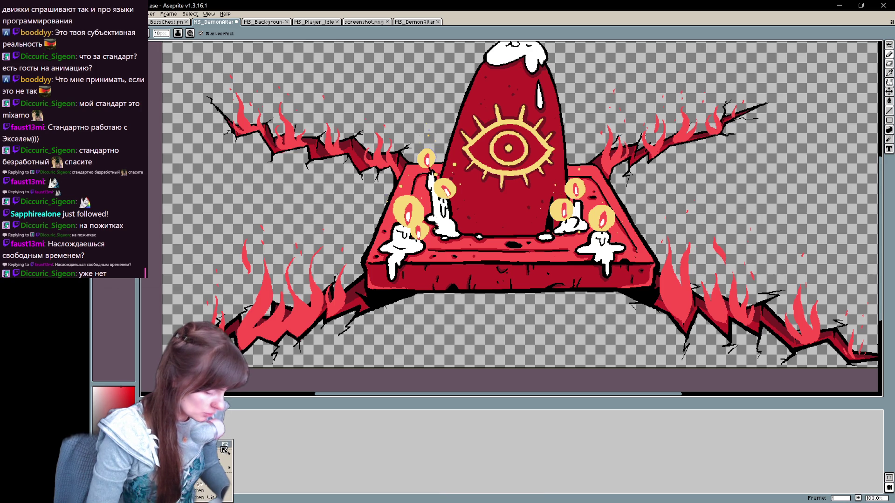
pyautogui.moveTo(221, 454)
pyautogui.click(261, 455)
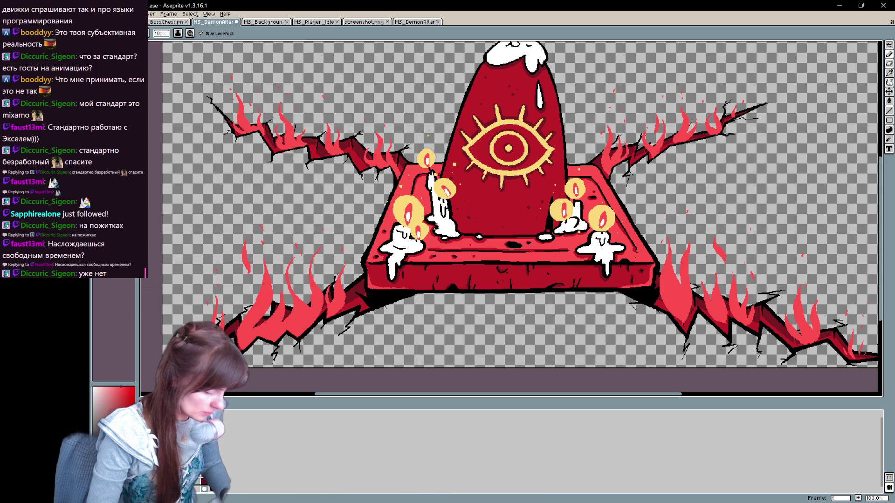
pyautogui.middleClick(204, 487)
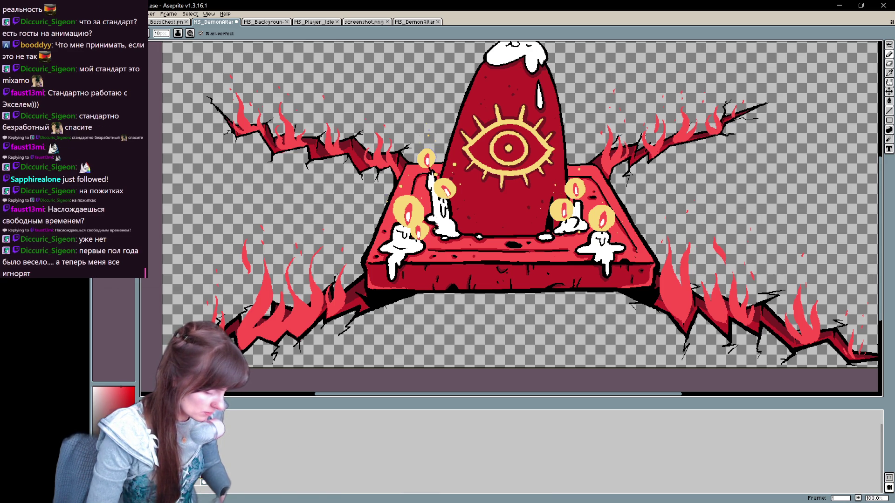
pyautogui.rightClick(202, 485)
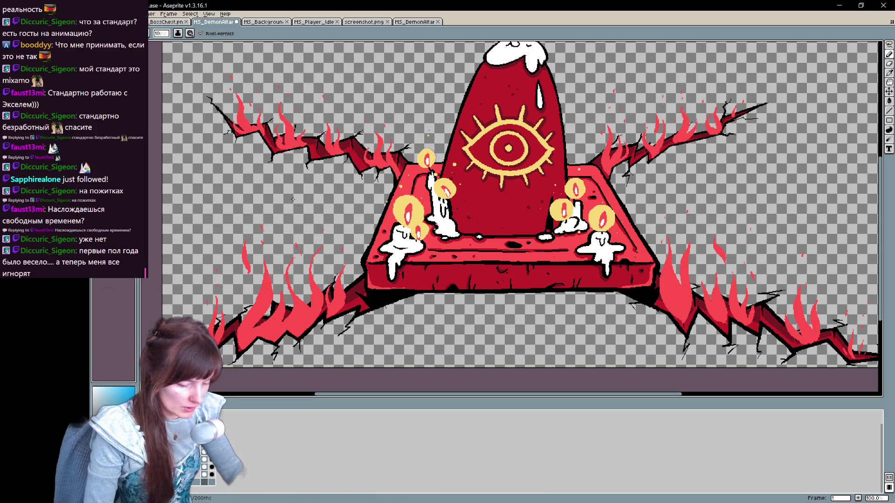
pyautogui.press('g')
pyautogui.click(380, 313)
pyautogui.press('Right')
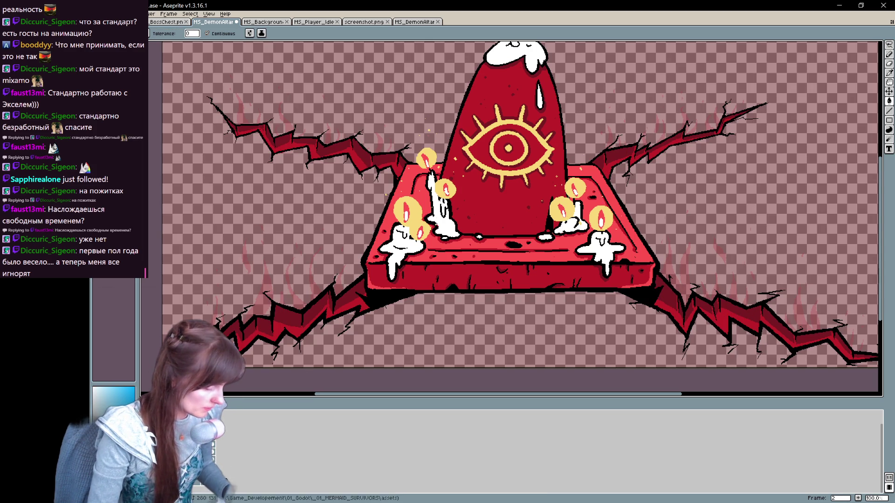
# Step: Fill frame 2's transparent background dark teal, flipping to frame 1 to compare
pyautogui.click(380, 313)
pyautogui.moveTo(402, 303)
pyautogui.mouseDown()
pyautogui.moveTo(341, 347)
pyautogui.moveTo(390, 373)
pyautogui.mouseUp()
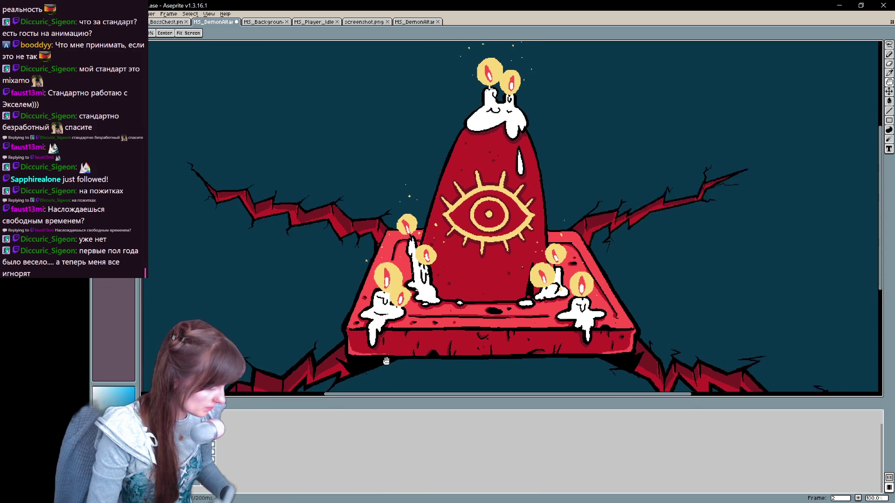
pyautogui.press('Left')
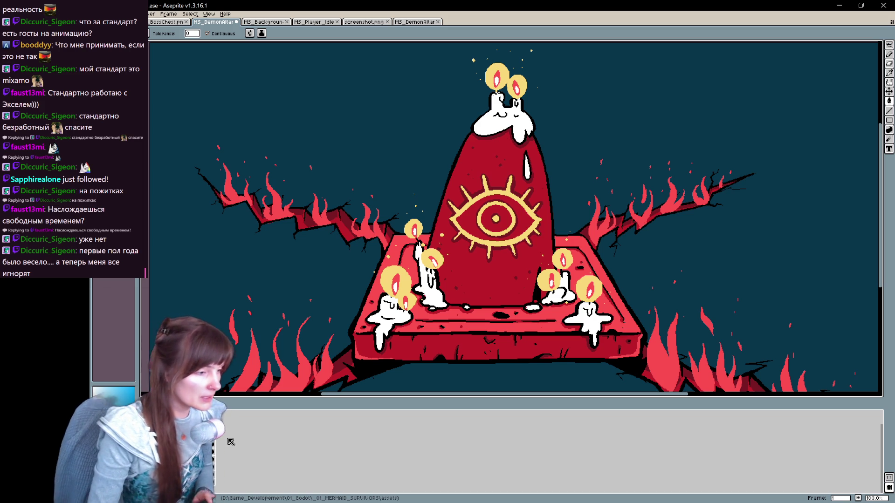
pyautogui.press('Right')
pyautogui.press('Left')
pyautogui.press('Right')
pyautogui.moveTo(348, 315)
pyautogui.mouseDown()
pyautogui.moveTo(328, 260)
pyautogui.moveTo(388, 241)
pyautogui.mouseUp()
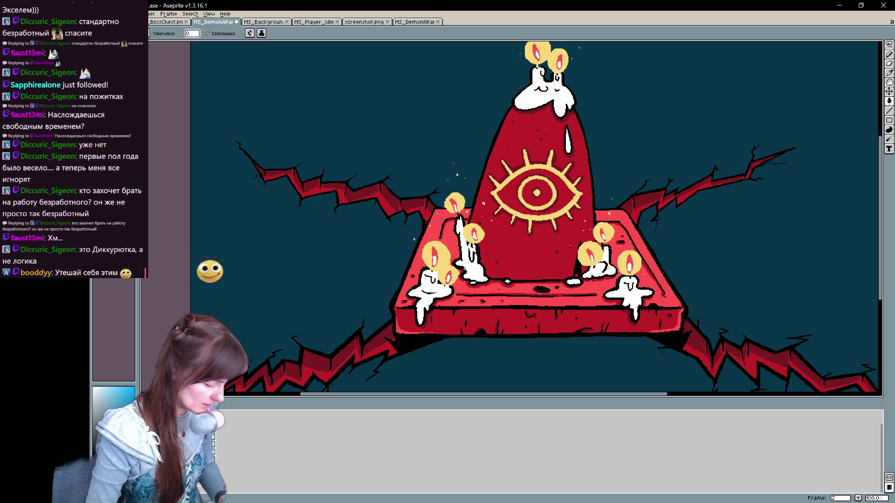
pyautogui.press('h')
pyautogui.moveTo(327, 300)
pyautogui.mouseDown()
pyautogui.moveTo(310, 364)
pyautogui.moveTo(282, 278)
pyautogui.mouseUp()
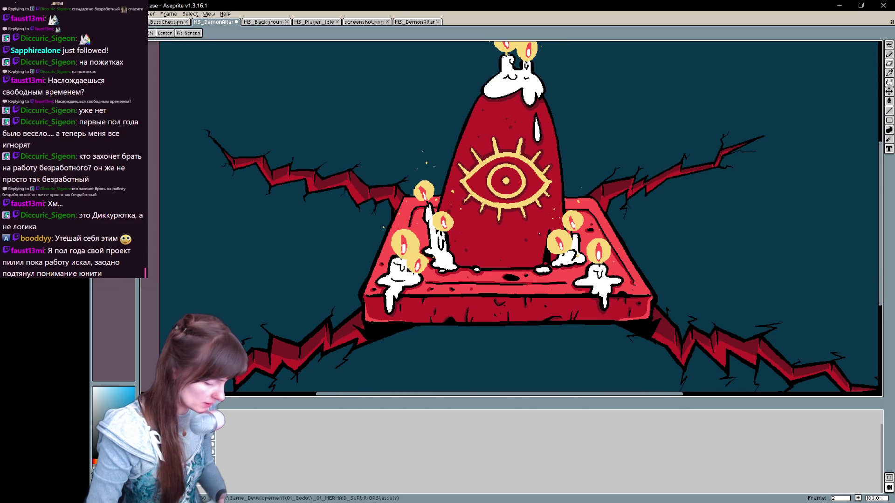
pyautogui.rightClick(205, 440)
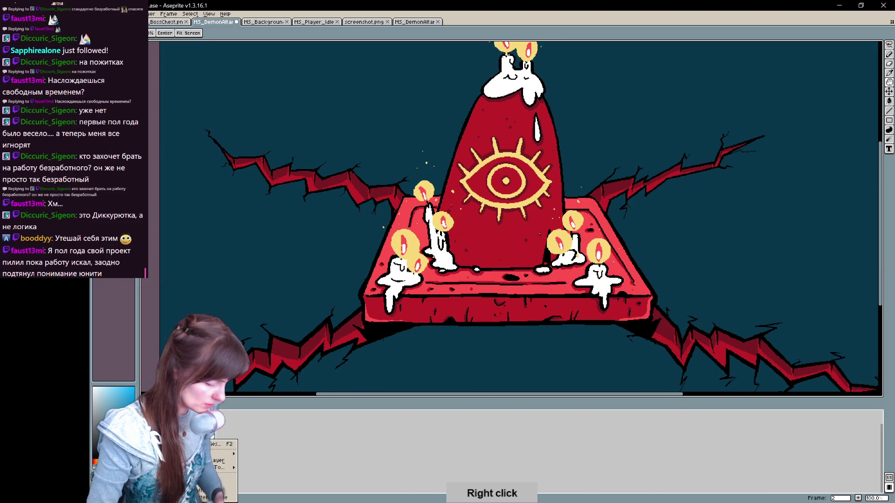
# Step: Open the layer's properties and close them without changes
pyautogui.click(231, 446)
pyautogui.click(276, 208)
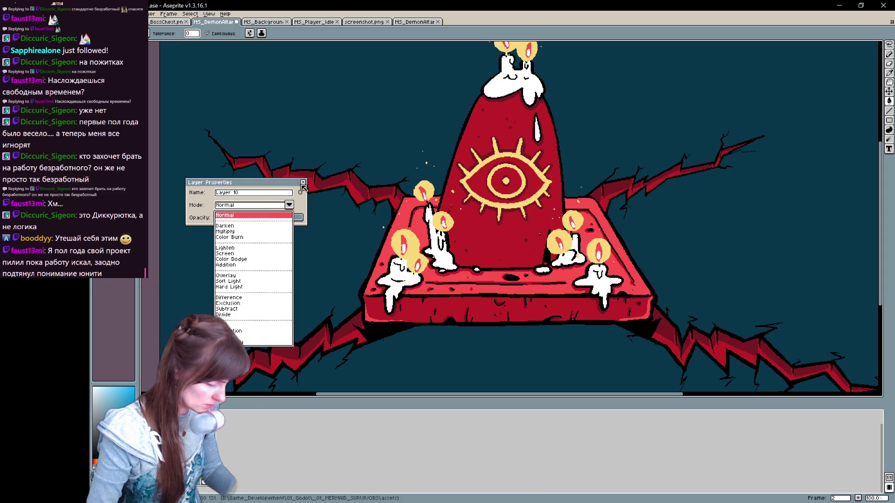
pyautogui.click(303, 183)
# Step: Show the faint background flames layer, compare frames, and undo the last pencil stroke
pyautogui.rightClick(196, 441)
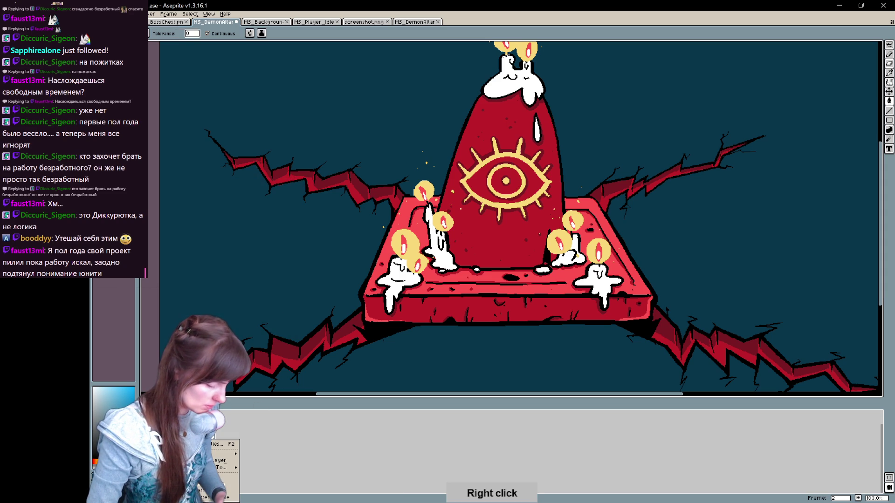
pyautogui.click(232, 456)
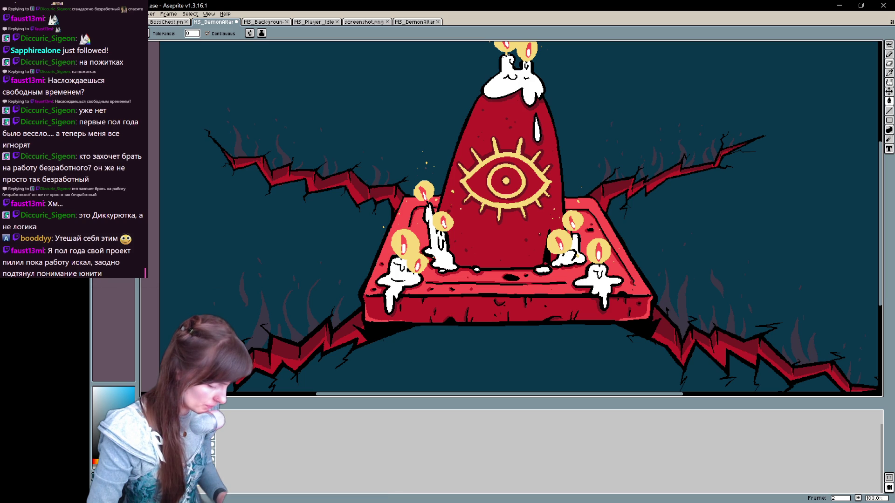
pyautogui.keyDown('alt'); pyautogui.click(213, 445); pyautogui.keyUp('alt')
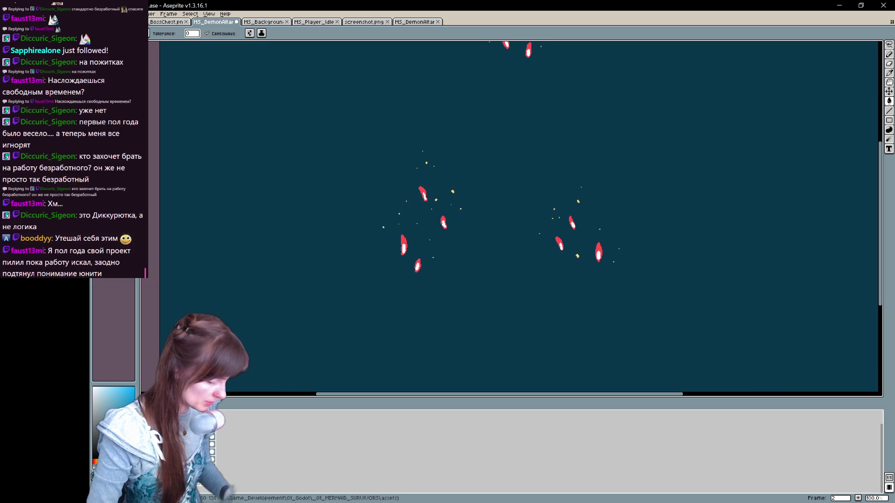
pyautogui.click(216, 431)
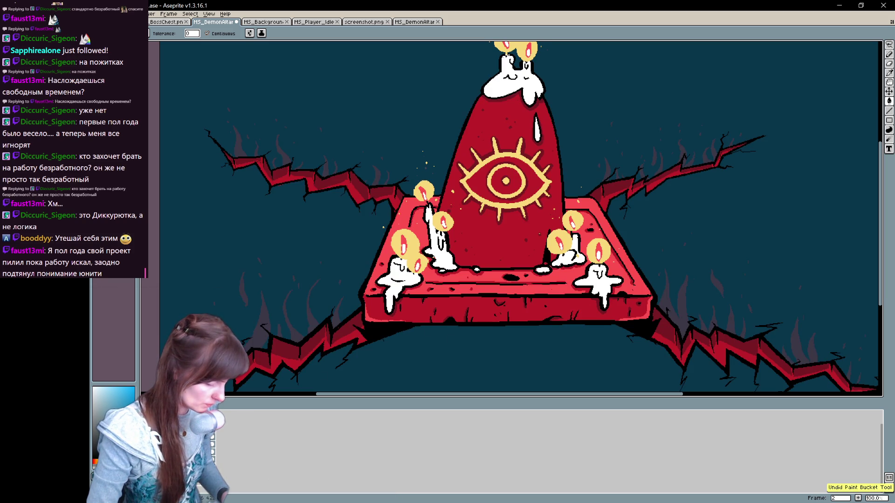
pyautogui.click(238, 417)
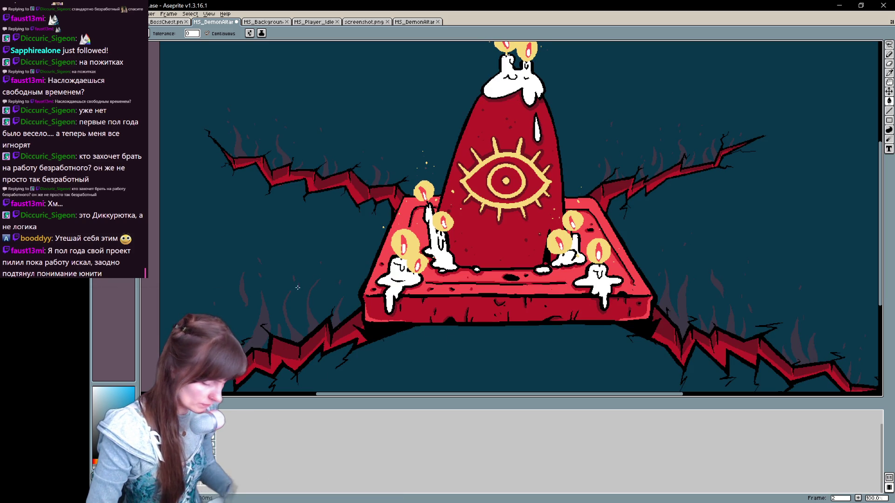
pyautogui.press('b')
pyautogui.hotkey('ctrl', 'z')
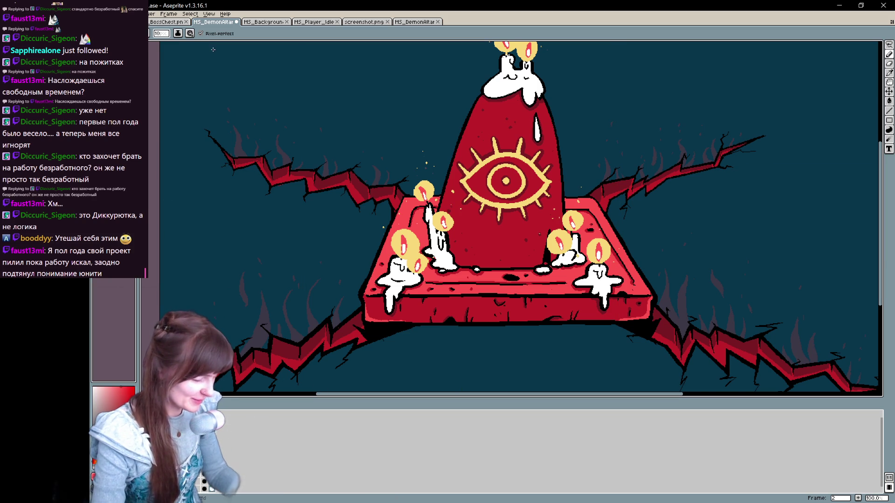
# Step: Zoom onto the left crack and try two flame strokes, undoing both
pyautogui.moveTo(421, 196); pyautogui.dragTo(446, 243)
pyautogui.scroll(1, 316, 180)
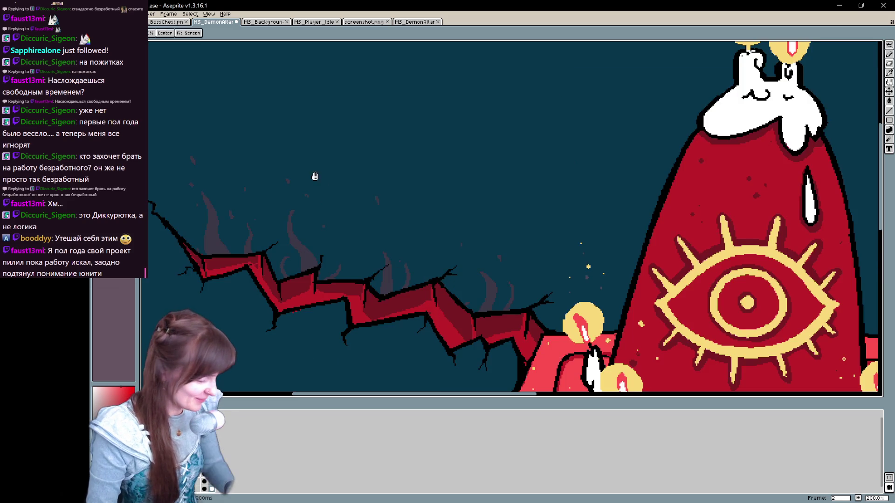
pyautogui.moveTo(313, 176); pyautogui.dragTo(378, 154)
pyautogui.moveTo(293, 202); pyautogui.dragTo(286, 161)
pyautogui.hotkey('ctrl', 'z')
pyautogui.moveTo(284, 208); pyautogui.dragTo(292, 127)
pyautogui.hotkey('ctrl', 'z')
# Step: Draw a red flame rising from the left crack plus a second tongue to its right
pyautogui.moveTo(378, 230); pyautogui.dragTo(379, 258)
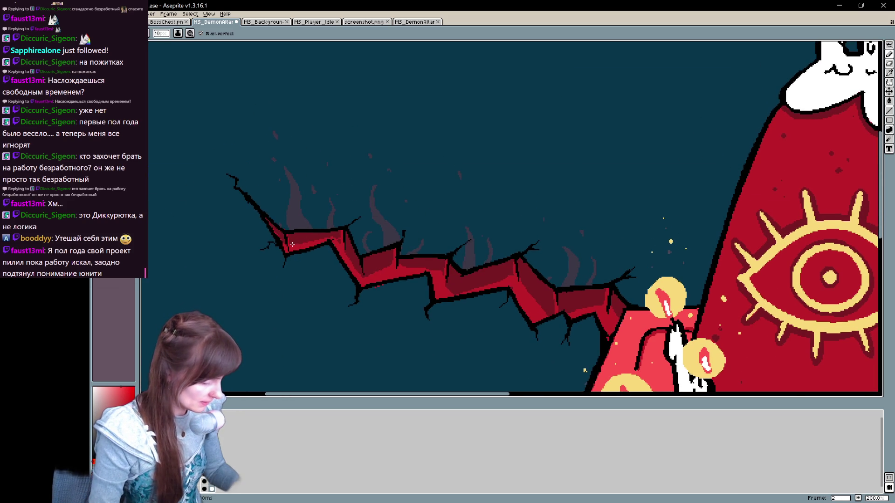
pyautogui.moveTo(293, 244); pyautogui.dragTo(309, 168)
pyautogui.hotkey('ctrl', 'z')
pyautogui.moveTo(294, 246)
pyautogui.mouseDown()
pyautogui.moveTo(308, 170)
pyautogui.moveTo(300, 247)
pyautogui.moveTo(305, 227)
pyautogui.moveTo(292, 187)
pyautogui.mouseUp()
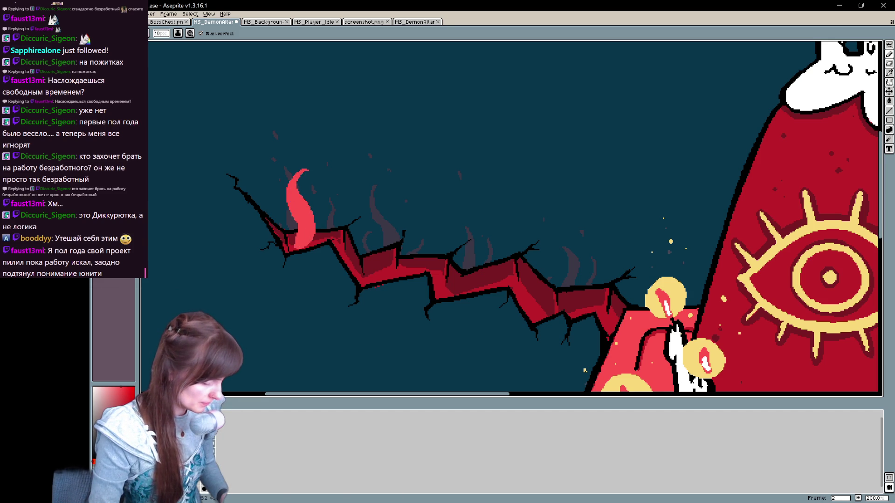
pyautogui.moveTo(297, 236); pyautogui.dragTo(284, 226)
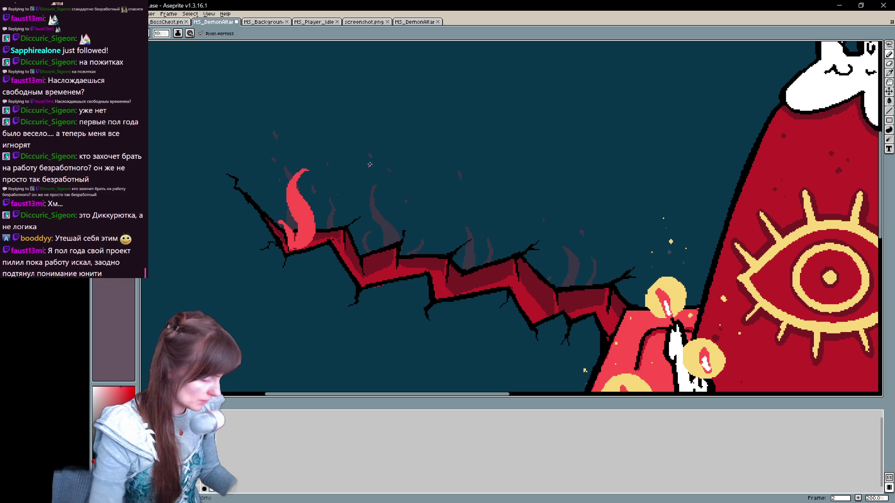
pyautogui.press(',')
pyautogui.press('.')
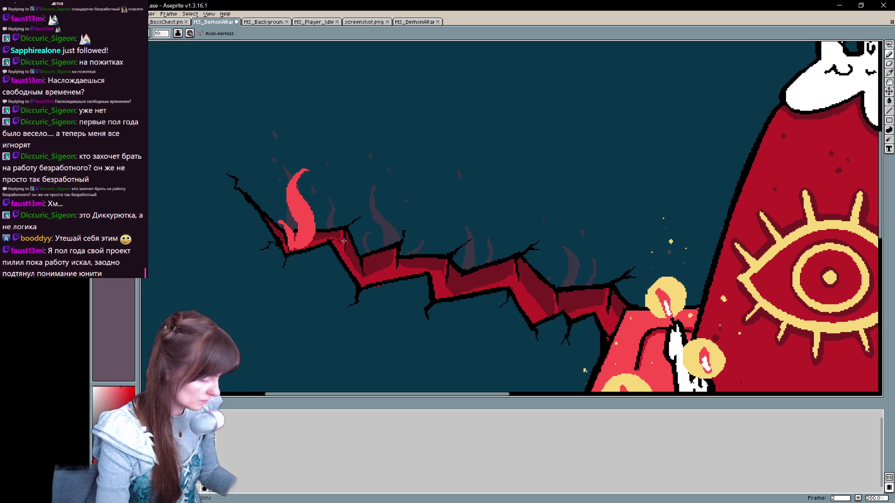
pyautogui.press(',')
pyautogui.press('.')
pyautogui.moveTo(326, 236); pyautogui.dragTo(314, 233)
pyautogui.moveTo(334, 198); pyautogui.dragTo(332, 235)
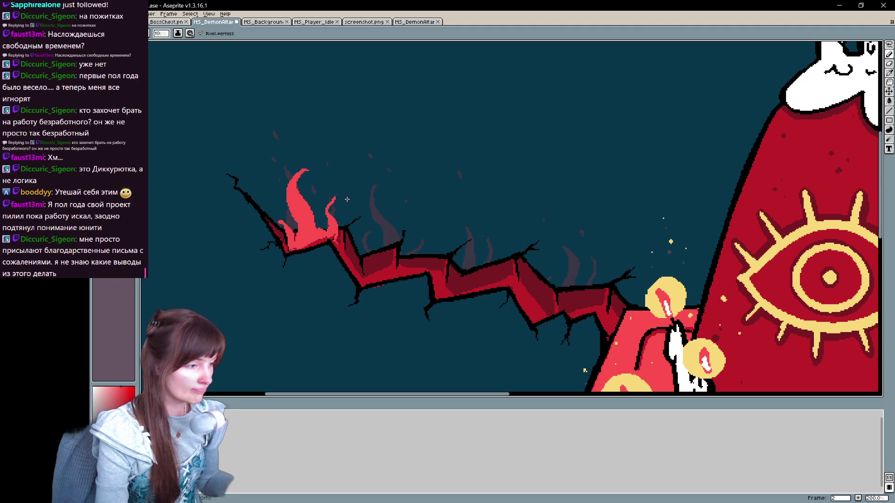
# Step: Draw a tall looping flame further along the left crack
pyautogui.press('e')
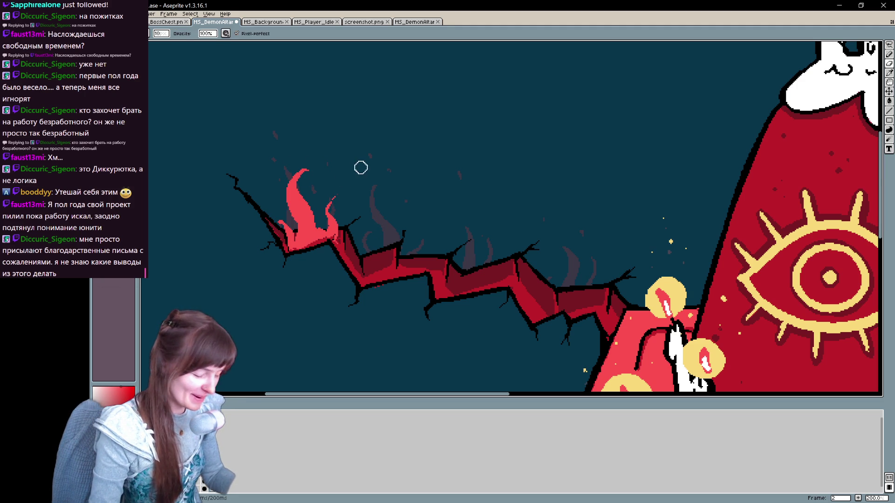
pyautogui.press('b')
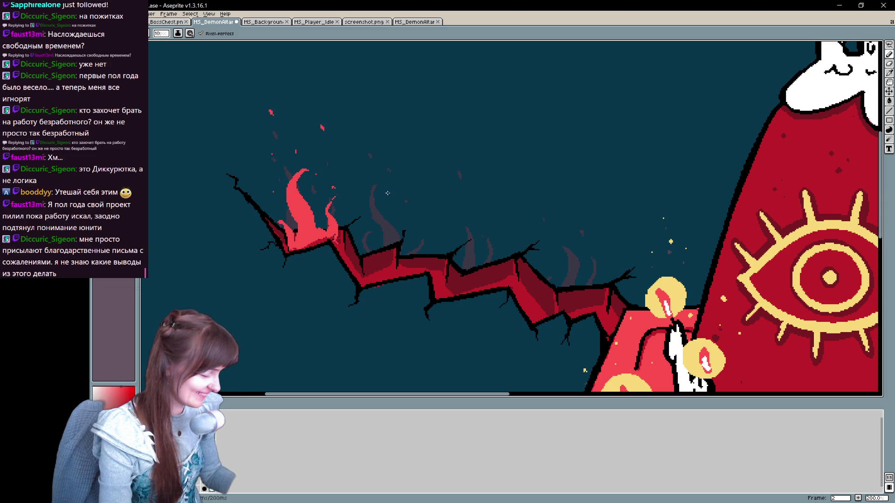
pyautogui.moveTo(384, 185); pyautogui.dragTo(396, 251)
pyautogui.moveTo(387, 209); pyautogui.dragTo(383, 235)
pyautogui.moveTo(371, 191)
pyautogui.mouseDown()
pyautogui.moveTo(387, 184)
pyautogui.moveTo(393, 250)
pyautogui.moveTo(366, 257)
pyautogui.moveTo(383, 273)
pyautogui.moveTo(391, 261)
pyautogui.moveTo(378, 279)
pyautogui.moveTo(394, 270)
pyautogui.moveTo(368, 268)
pyautogui.moveTo(411, 237)
pyautogui.moveTo(404, 271)
pyautogui.mouseUp()
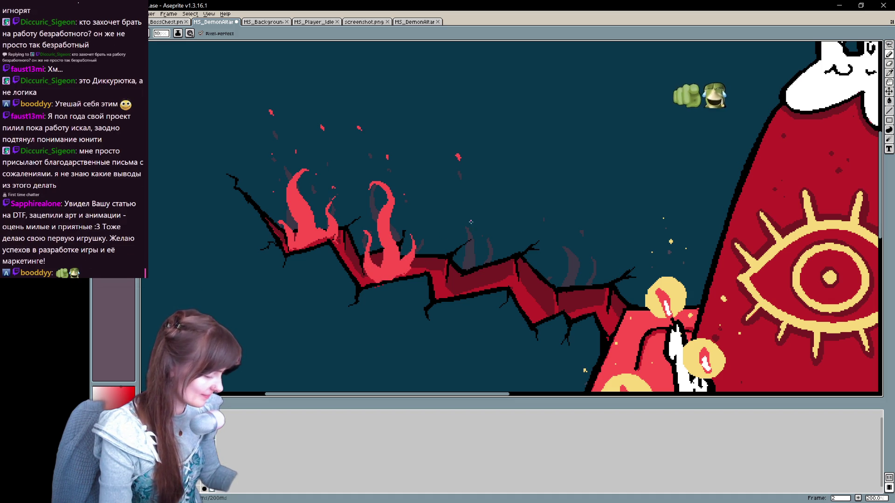
# Step: Paint another flame further right on the left crack
pyautogui.moveTo(506, 288)
pyautogui.mouseDown()
pyautogui.moveTo(482, 285)
pyautogui.moveTo(523, 283)
pyautogui.mouseUp()
pyautogui.press('ctrl')
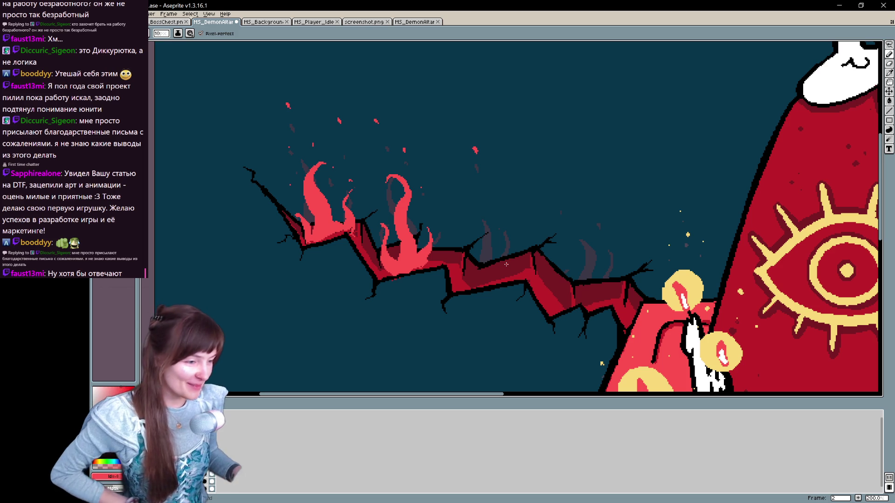
pyautogui.moveTo(505, 234); pyautogui.dragTo(456, 216)
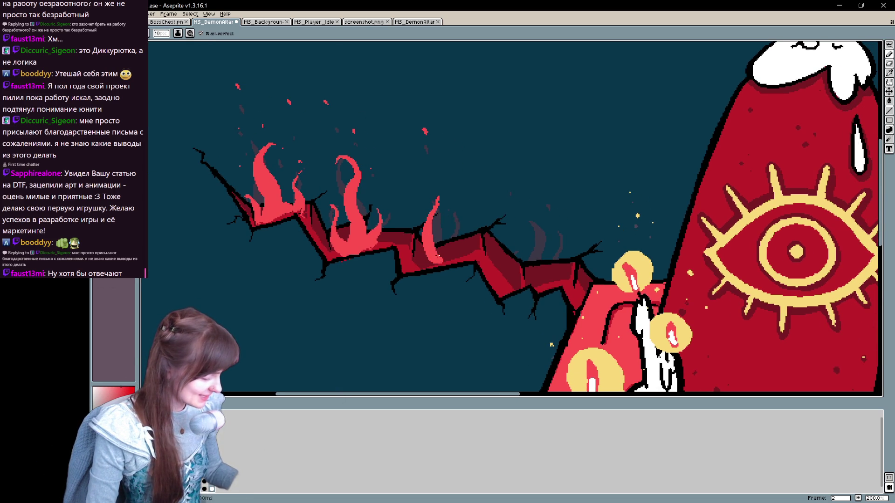
pyautogui.moveTo(457, 216)
pyautogui.mouseDown()
pyautogui.moveTo(448, 264)
pyautogui.moveTo(415, 252)
pyautogui.mouseUp()
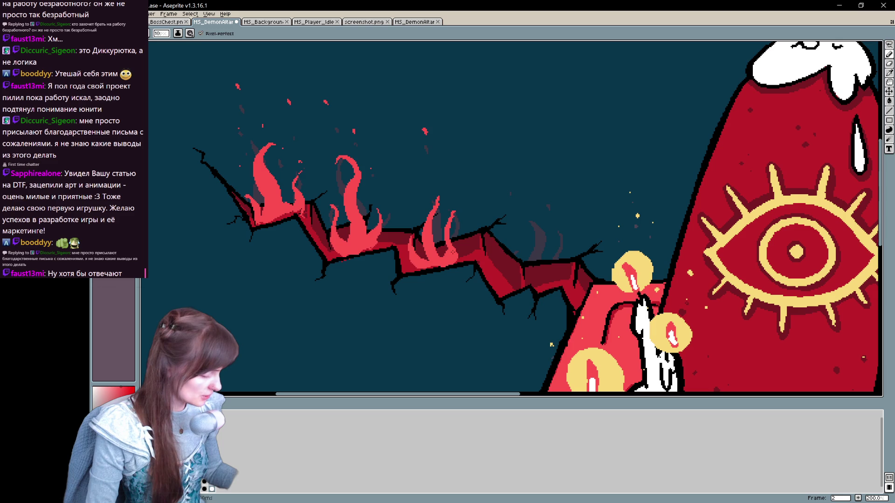
pyautogui.moveTo(448, 151); pyautogui.dragTo(423, 169)
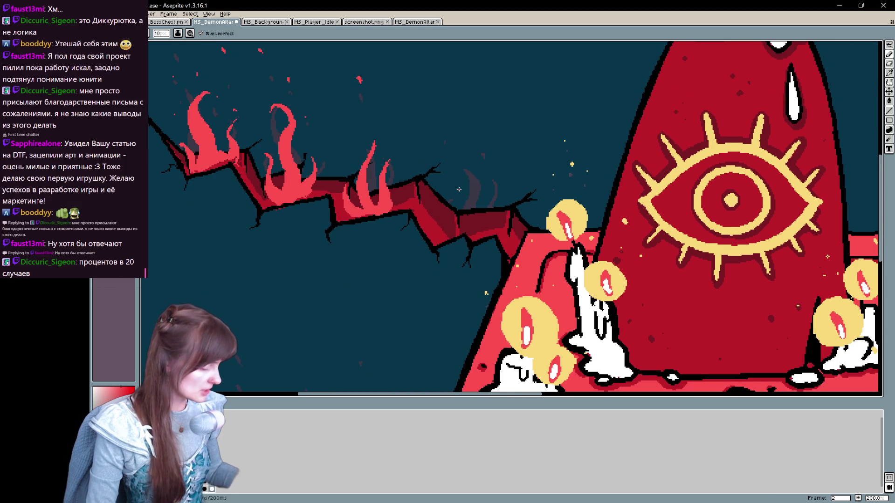
# Step: Add a curved flame near the altar end of the left crack with two embers above
pyautogui.hotkey('ctrl', 'z')
pyautogui.press('space')
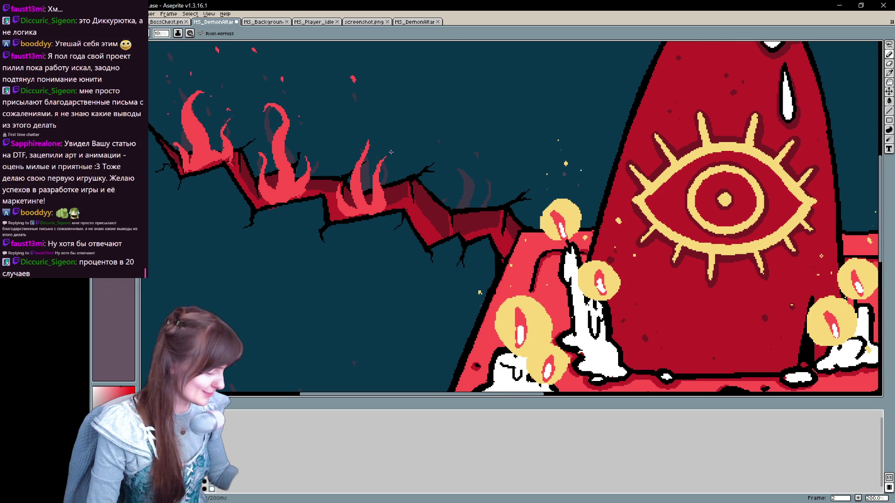
pyautogui.moveTo(466, 163)
pyautogui.mouseDown()
pyautogui.moveTo(453, 188)
pyautogui.moveTo(461, 240)
pyautogui.moveTo(485, 172)
pyautogui.mouseUp()
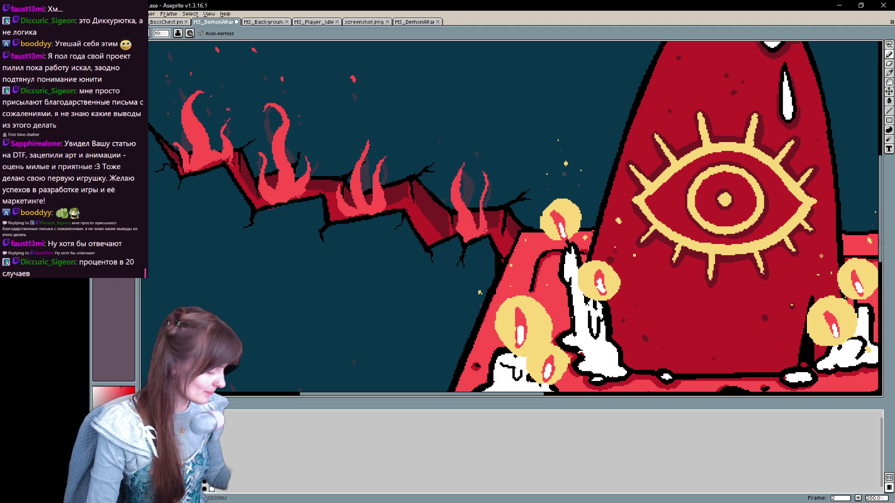
pyautogui.moveTo(443, 237)
pyautogui.mouseDown()
pyautogui.moveTo(434, 195)
pyautogui.moveTo(436, 240)
pyautogui.moveTo(455, 228)
pyautogui.moveTo(434, 236)
pyautogui.mouseUp()
pyautogui.click(438, 124)
pyautogui.moveTo(477, 136); pyautogui.dragTo(477, 139)
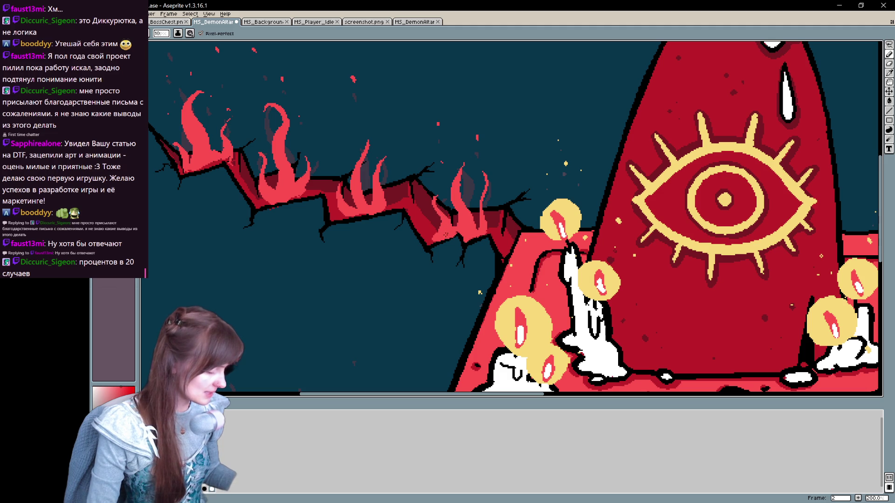
pyautogui.press('b')
# Step: Pan to the right-hand crack and draw its first flame strokes at the base
pyautogui.moveTo(703, 215); pyautogui.dragTo(775, 270)
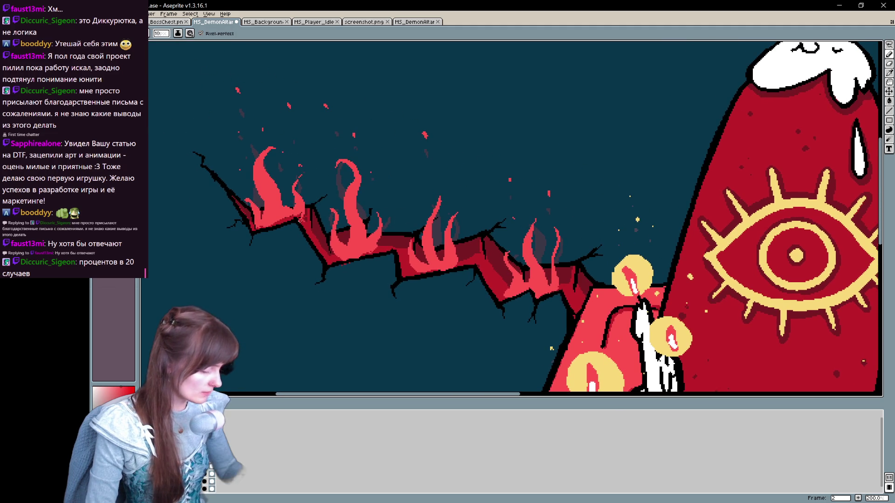
pyautogui.moveTo(301, 211); pyautogui.dragTo(25, 115)
pyautogui.moveTo(446, 268)
pyautogui.mouseDown()
pyautogui.moveTo(295, 244)
pyautogui.moveTo(120, 320)
pyautogui.mouseUp()
pyautogui.moveTo(386, 247)
pyautogui.mouseDown()
pyautogui.moveTo(372, 171)
pyautogui.moveTo(390, 208)
pyautogui.moveTo(384, 250)
pyautogui.mouseUp()
pyautogui.moveTo(417, 223)
pyautogui.mouseDown()
pyautogui.moveTo(404, 182)
pyautogui.moveTo(422, 219)
pyautogui.moveTo(417, 205)
pyautogui.moveTo(409, 228)
pyautogui.moveTo(419, 223)
pyautogui.mouseUp()
# Step: Dot embers above the right crack and draw three flames along it
pyautogui.press('e')
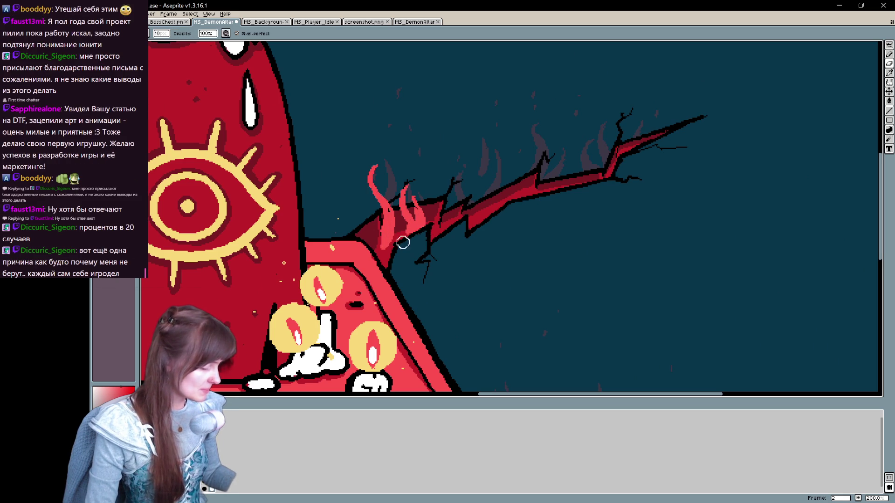
pyautogui.press('b')
pyautogui.moveTo(390, 111); pyautogui.dragTo(389, 107)
pyautogui.moveTo(402, 78); pyautogui.dragTo(402, 74)
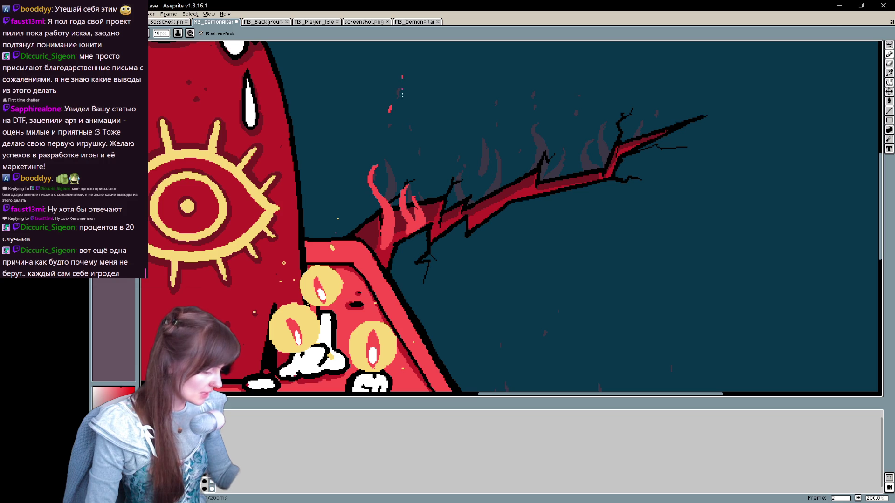
pyautogui.click(462, 137)
pyautogui.moveTo(464, 171); pyautogui.dragTo(453, 222)
pyautogui.moveTo(486, 125)
pyautogui.mouseDown()
pyautogui.moveTo(476, 148)
pyautogui.moveTo(480, 213)
pyautogui.mouseUp()
pyautogui.moveTo(494, 166)
pyautogui.mouseDown()
pyautogui.moveTo(487, 199)
pyautogui.moveTo(488, 187)
pyautogui.mouseUp()
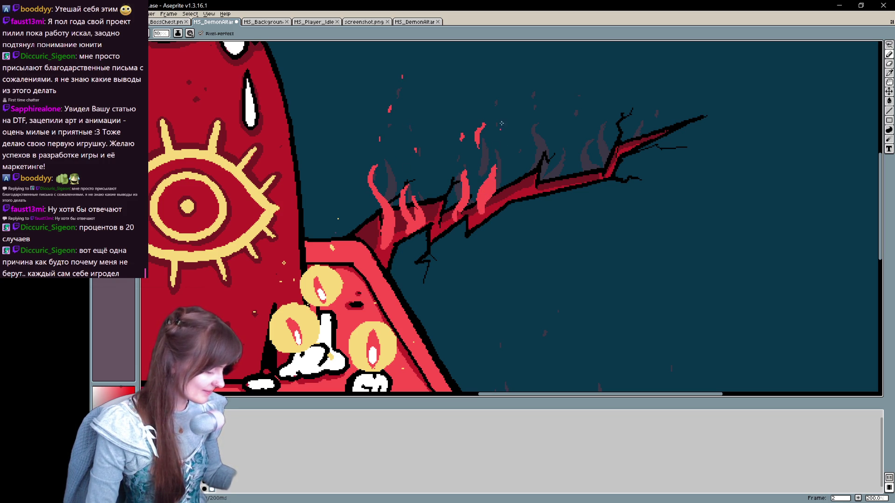
pyautogui.click(501, 136)
# Step: Add a flame further right with an ember above, undoing stray strokes
pyautogui.moveTo(508, 76)
pyautogui.mouseDown()
pyautogui.moveTo(411, 115)
pyautogui.moveTo(428, 99)
pyautogui.mouseUp()
pyautogui.moveTo(461, 145)
pyautogui.mouseDown()
pyautogui.moveTo(437, 205)
pyautogui.moveTo(484, 171)
pyautogui.moveTo(513, 200)
pyautogui.mouseUp()
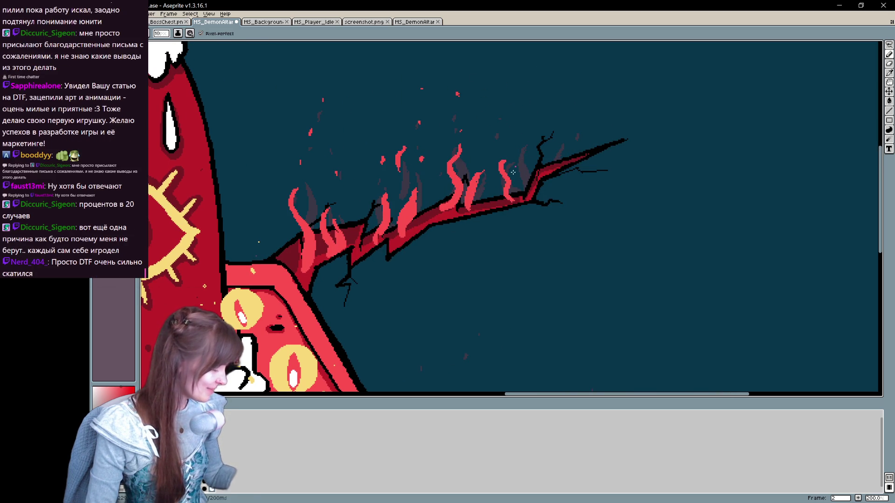
pyautogui.moveTo(503, 163)
pyautogui.mouseDown()
pyautogui.moveTo(512, 198)
pyautogui.moveTo(526, 177)
pyautogui.moveTo(520, 148)
pyautogui.moveTo(530, 195)
pyautogui.mouseUp()
pyautogui.hotkey('ctrl', 'z')
pyautogui.click(497, 112)
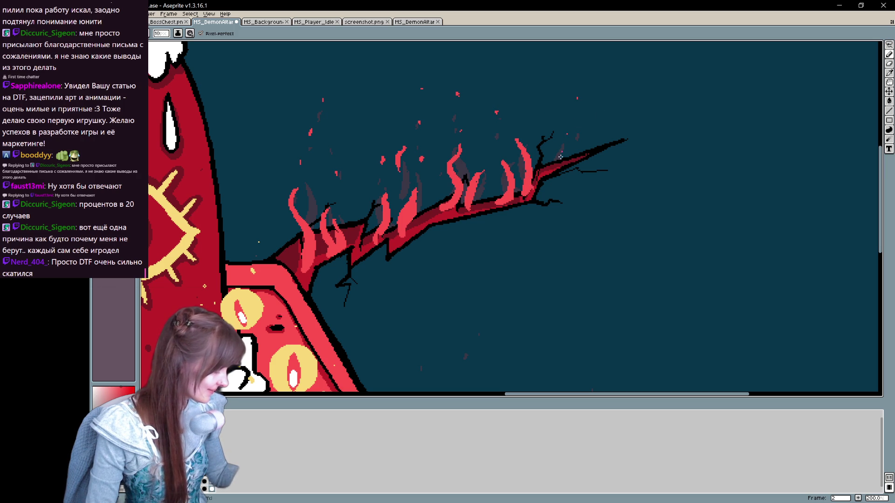
pyautogui.moveTo(268, 349)
pyautogui.mouseDown()
pyautogui.moveTo(625, 278)
pyautogui.moveTo(473, 316)
pyautogui.mouseUp()
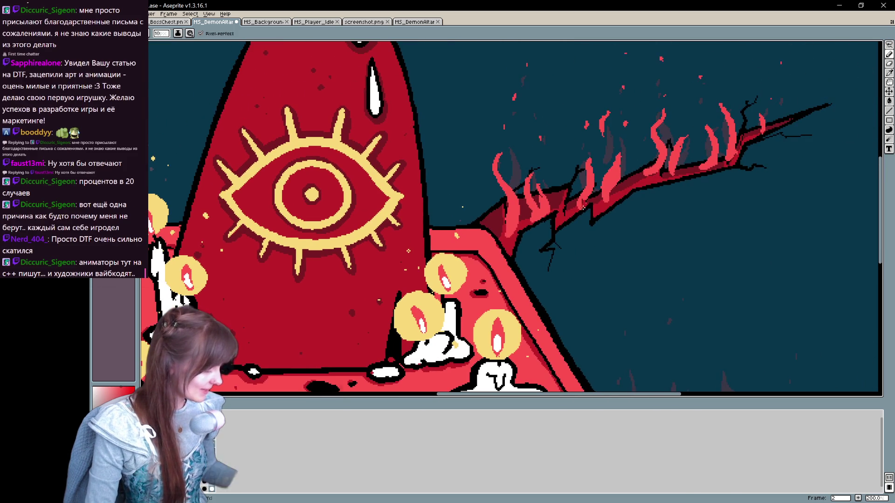
pyautogui.hotkey('ctrl', 'z')
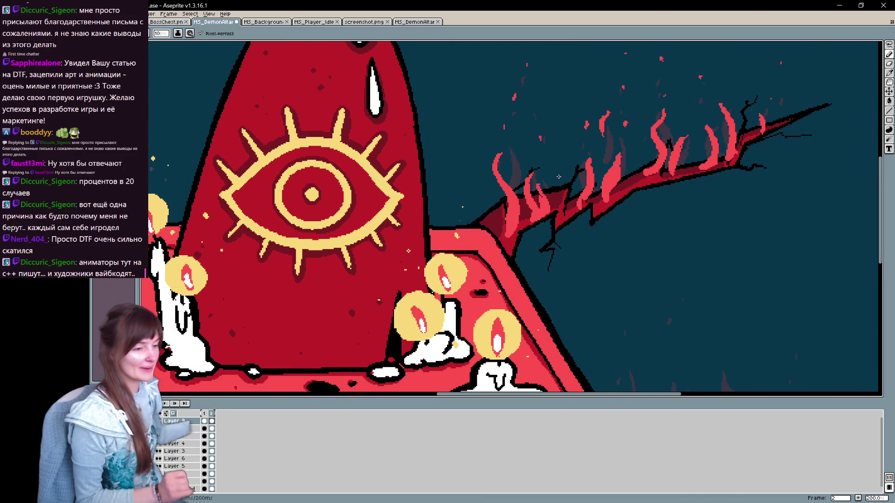
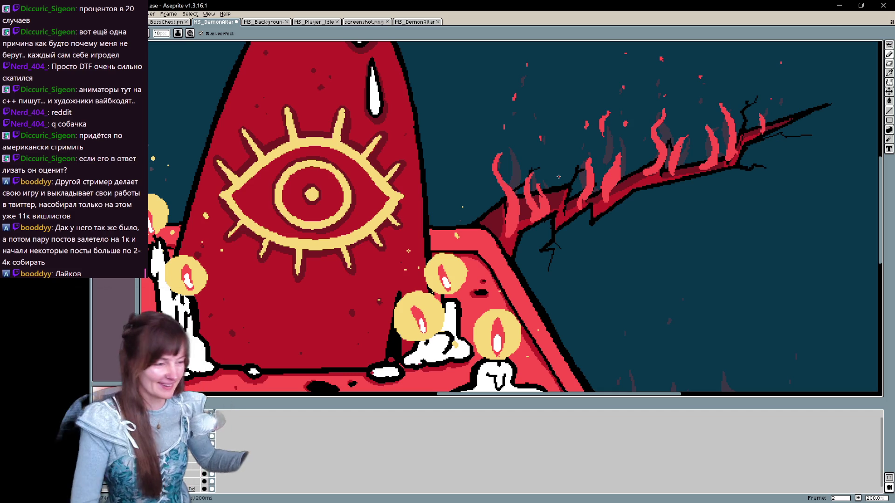
# Step: Dismiss the command search and frame the whole altar front in view
pyautogui.moveTo(562, 186)
pyautogui.mouseDown()
pyautogui.moveTo(565, 320)
pyautogui.moveTo(584, 285)
pyautogui.moveTo(531, 293)
pyautogui.mouseUp()
pyautogui.hotkey('ctrl', 'space')
pyautogui.write('-')
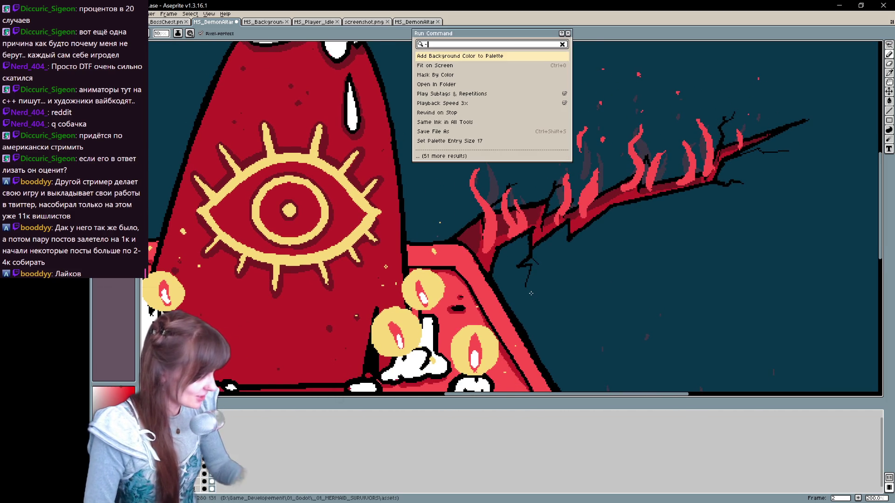
pyautogui.click(563, 45)
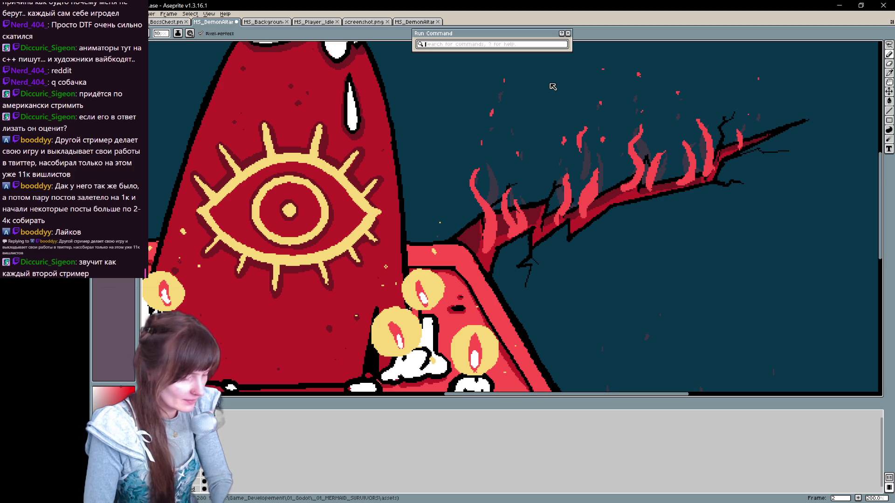
pyautogui.write('-')
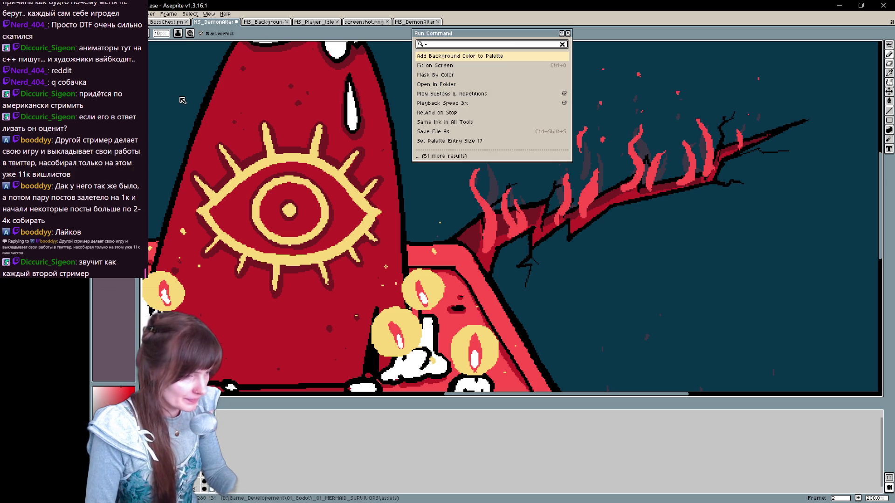
pyautogui.click(563, 45)
pyautogui.press('Escape')
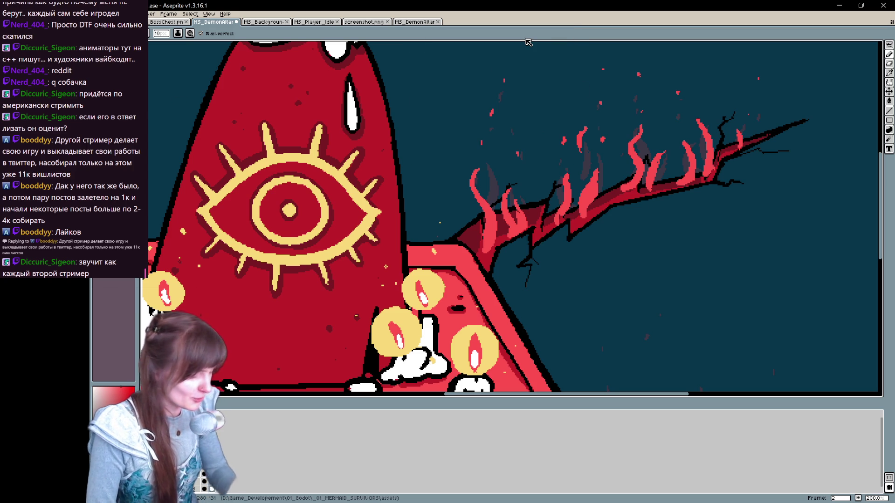
pyautogui.scroll(-1, 529, 42)
pyautogui.moveTo(421, 281); pyautogui.dragTo(606, 199)
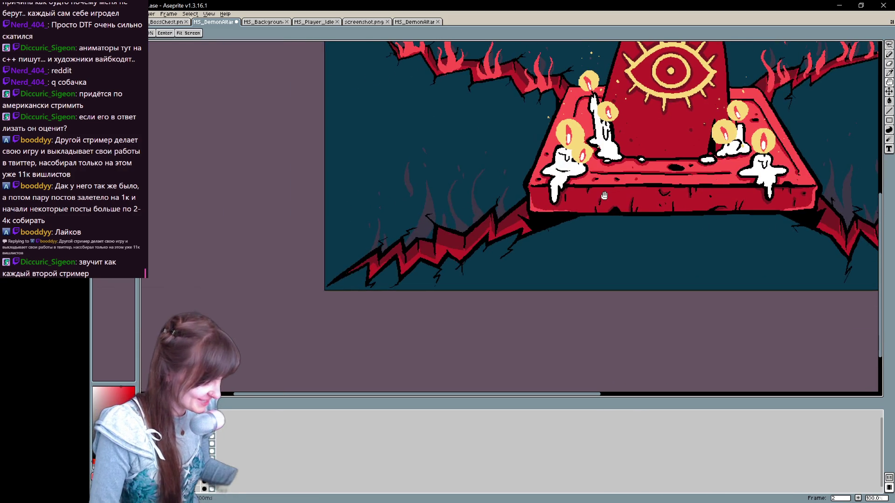
pyautogui.scroll(1, 605, 195)
pyautogui.hscroll(-3, 534, 191)
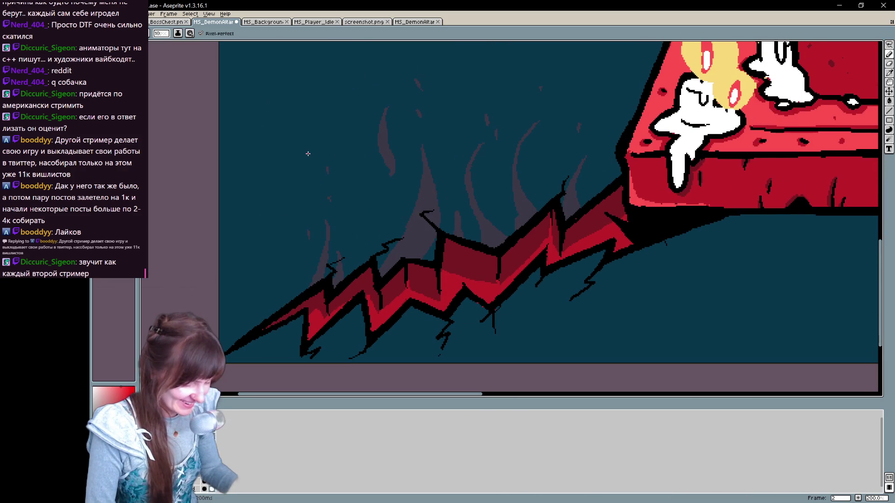
# Step: Draw the first thin curved red flame strokes rising from the left crack
pyautogui.moveTo(343, 280); pyautogui.dragTo(329, 202)
pyautogui.hotkey('ctrl', 'z')
pyautogui.moveTo(329, 315)
pyautogui.mouseDown()
pyautogui.moveTo(290, 268)
pyautogui.moveTo(301, 218)
pyautogui.moveTo(329, 316)
pyautogui.mouseUp()
pyautogui.moveTo(402, 302)
pyautogui.mouseDown()
pyautogui.moveTo(387, 183)
pyautogui.moveTo(362, 154)
pyautogui.moveTo(393, 276)
pyautogui.moveTo(409, 302)
pyautogui.mouseUp()
pyautogui.moveTo(322, 229)
pyautogui.mouseDown()
pyautogui.moveTo(316, 280)
pyautogui.moveTo(329, 301)
pyautogui.mouseUp()
pyautogui.press('v')
pyautogui.press('b')
# Step: Add further flame curves with parallel edges to the right, redrawing one stroke
pyautogui.moveTo(483, 278); pyautogui.dragTo(473, 135)
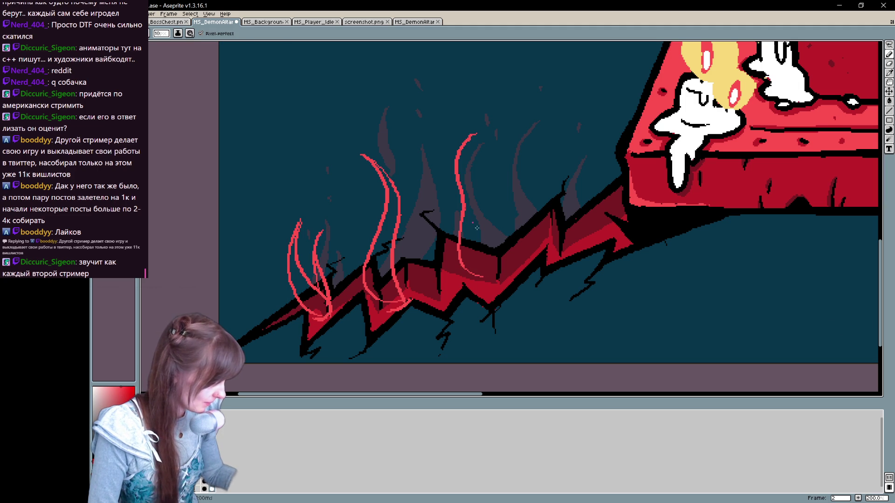
pyautogui.hotkey('ctrl', 'z')
pyautogui.moveTo(481, 279)
pyautogui.mouseDown()
pyautogui.moveTo(487, 191)
pyautogui.moveTo(455, 139)
pyautogui.mouseUp()
pyautogui.moveTo(497, 198); pyautogui.dragTo(485, 282)
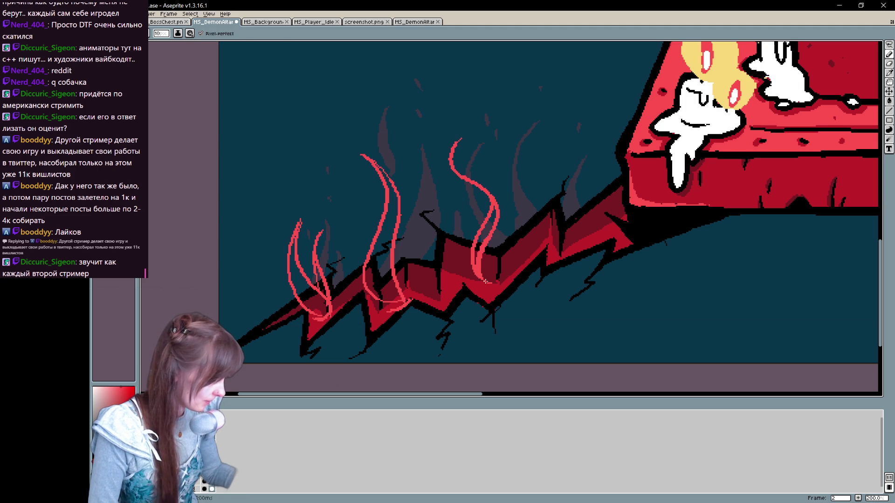
pyautogui.moveTo(512, 124)
pyautogui.mouseDown()
pyautogui.moveTo(530, 150)
pyautogui.moveTo(508, 267)
pyautogui.moveTo(540, 199)
pyautogui.mouseUp()
pyautogui.moveTo(529, 243); pyautogui.dragTo(505, 273)
pyautogui.moveTo(511, 257)
pyautogui.mouseDown()
pyautogui.moveTo(562, 149)
pyautogui.moveTo(581, 247)
pyautogui.mouseUp()
# Step: Replace a looped flame with a thinner flame shape among the others
pyautogui.moveTo(477, 282)
pyautogui.mouseDown()
pyautogui.moveTo(455, 260)
pyautogui.moveTo(447, 207)
pyautogui.mouseUp()
pyautogui.hotkey('ctrl', 'z')
pyautogui.moveTo(439, 251)
pyautogui.mouseDown()
pyautogui.moveTo(457, 219)
pyautogui.moveTo(457, 263)
pyautogui.mouseUp()
pyautogui.hotkey('ctrl', 'z')
pyautogui.moveTo(465, 222); pyautogui.dragTo(468, 247)
pyautogui.moveTo(469, 282); pyautogui.dragTo(459, 247)
pyautogui.moveTo(457, 273); pyautogui.dragTo(468, 282)
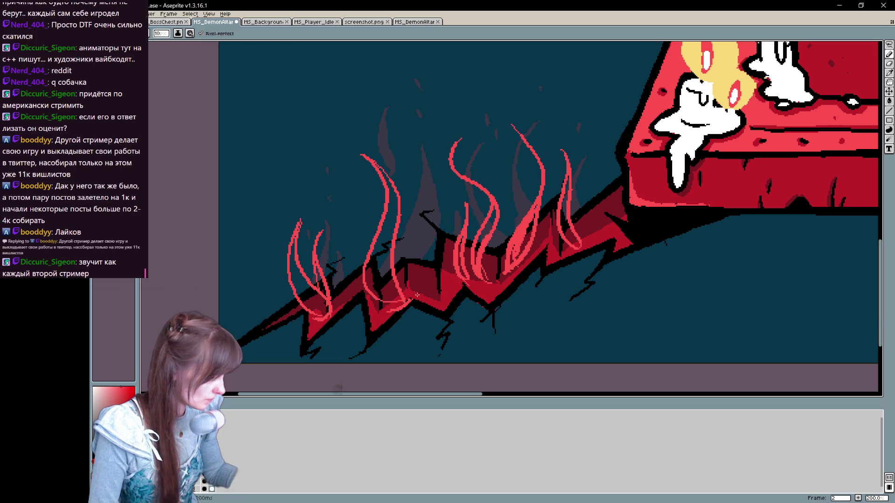
# Step: Draw a thin top flame tip filled solid red, with strokes below and a spark above
pyautogui.moveTo(396, 71)
pyautogui.mouseDown()
pyautogui.moveTo(379, 112)
pyautogui.moveTo(400, 146)
pyautogui.mouseUp()
pyautogui.moveTo(388, 112); pyautogui.dragTo(404, 151)
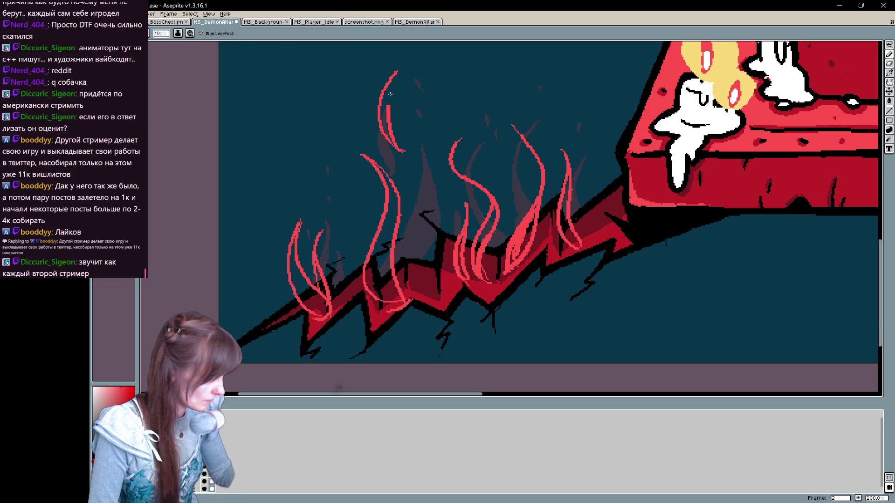
pyautogui.hotkey('ctrl', 'z')
pyautogui.hotkey('ctrl', 'z')
pyautogui.hotkey('ctrl', 'z')
pyautogui.moveTo(387, 62)
pyautogui.mouseDown()
pyautogui.moveTo(387, 111)
pyautogui.moveTo(385, 98)
pyautogui.mouseUp()
pyautogui.moveTo(388, 170); pyautogui.dragTo(399, 180)
pyautogui.moveTo(377, 133); pyautogui.dragTo(390, 172)
pyautogui.moveTo(382, 139); pyautogui.dragTo(403, 186)
pyautogui.moveTo(383, 156); pyautogui.dragTo(381, 140)
pyautogui.moveTo(419, 55); pyautogui.dragTo(420, 65)
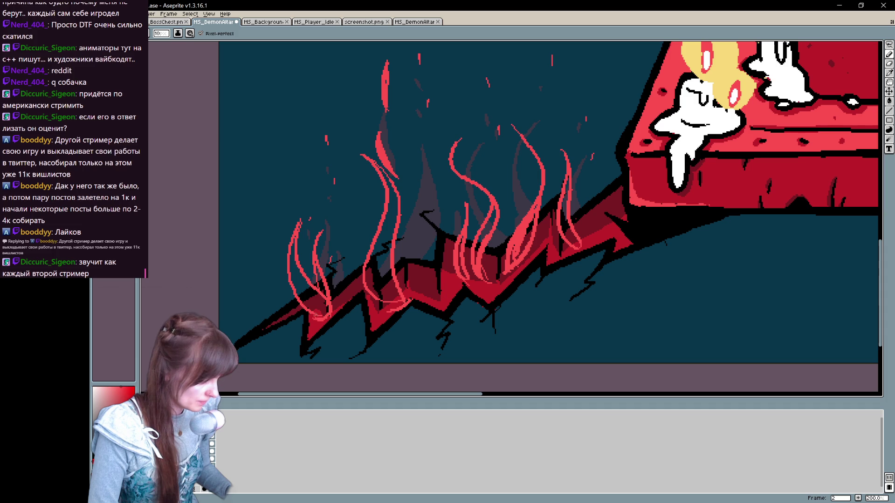
# Step: Colour the middle flame's base and the right-middle flame light red
pyautogui.moveTo(399, 303)
pyautogui.mouseDown()
pyautogui.moveTo(377, 309)
pyautogui.moveTo(387, 306)
pyautogui.mouseUp()
pyautogui.moveTo(504, 256)
pyautogui.mouseDown()
pyautogui.moveTo(433, 285)
pyautogui.moveTo(458, 262)
pyautogui.mouseUp()
pyautogui.moveTo(449, 294); pyautogui.dragTo(476, 233)
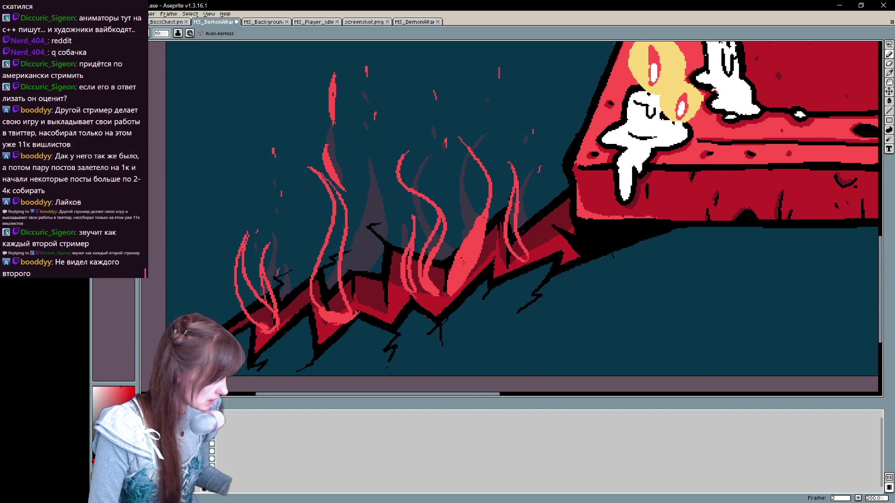
# Step: Bucket-fill six flame outlines along the left crack with light red
pyautogui.press('b')
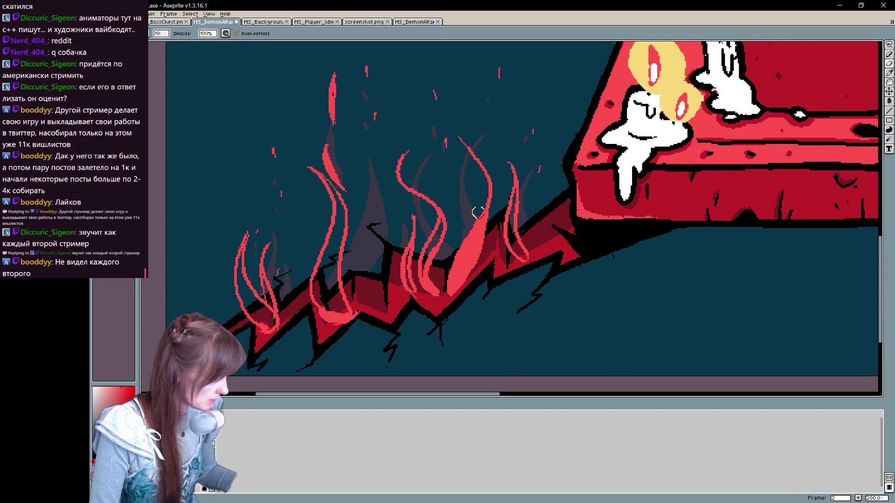
pyautogui.press('e')
pyautogui.press('g')
pyautogui.click(512, 230)
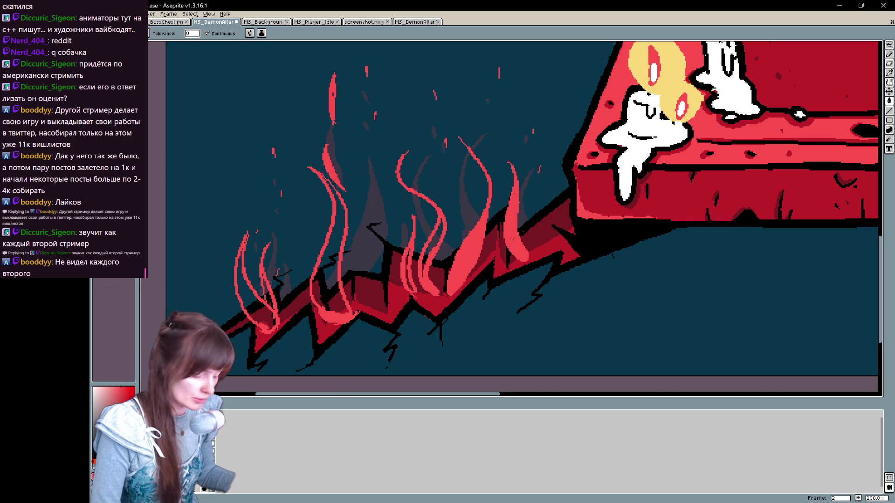
pyautogui.click(432, 252)
pyautogui.click(410, 275)
pyautogui.click(331, 262)
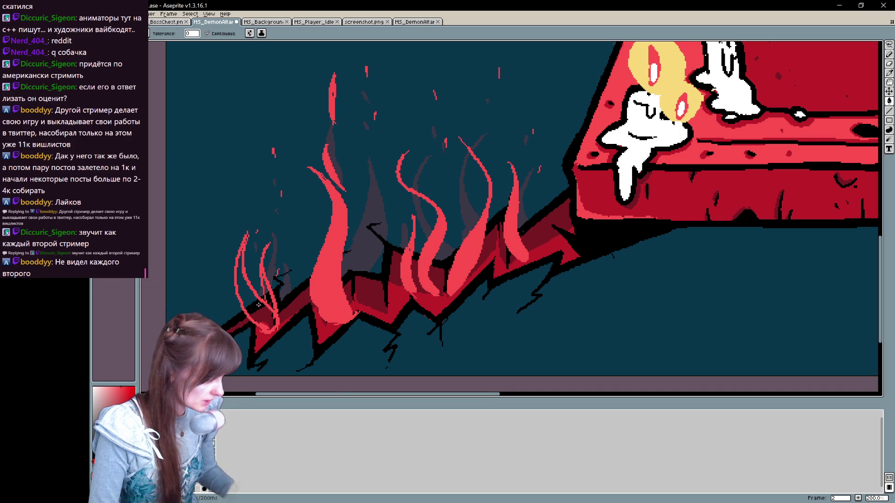
pyautogui.click(255, 298)
pyautogui.click(268, 294)
# Step: Fill the dark gap inside a flame with red using the Pencil
pyautogui.press('b')
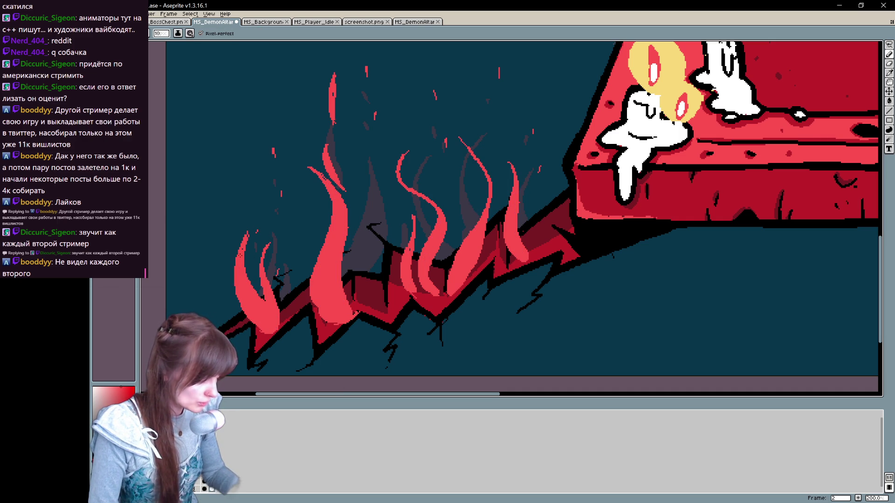
pyautogui.press('e')
pyautogui.press('b')
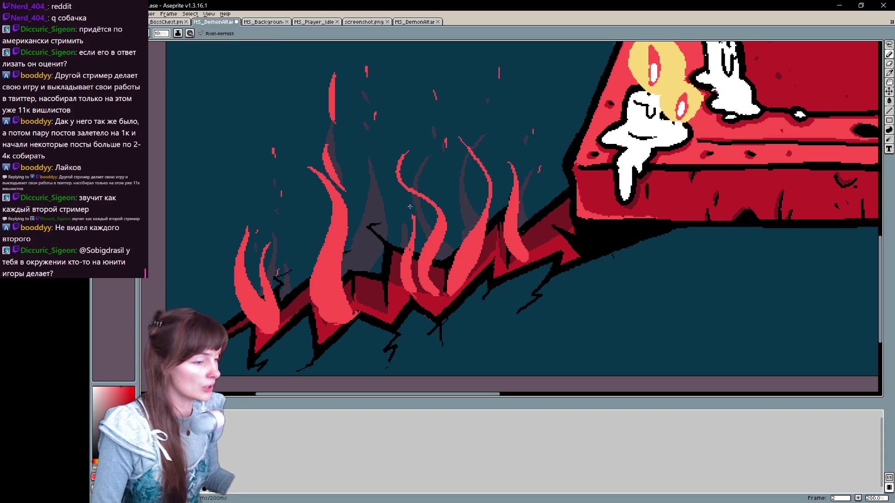
pyautogui.hscroll(1, 471, 206)
pyautogui.press('e')
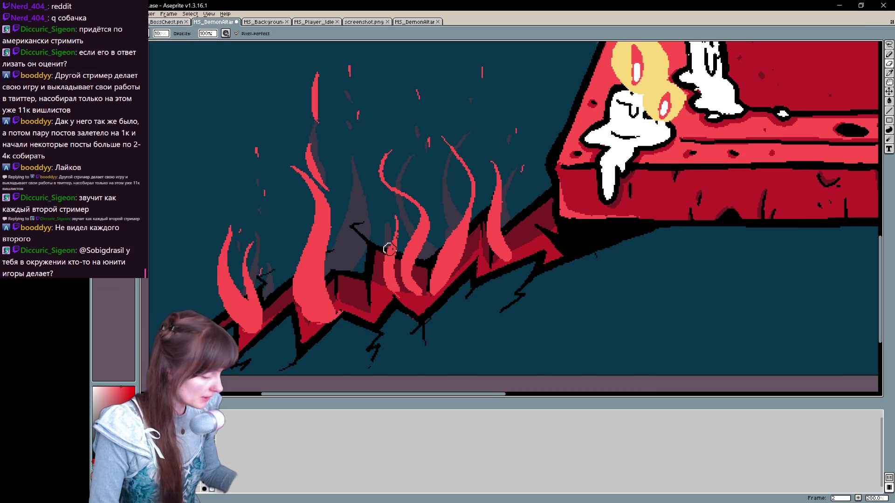
pyautogui.press('b')
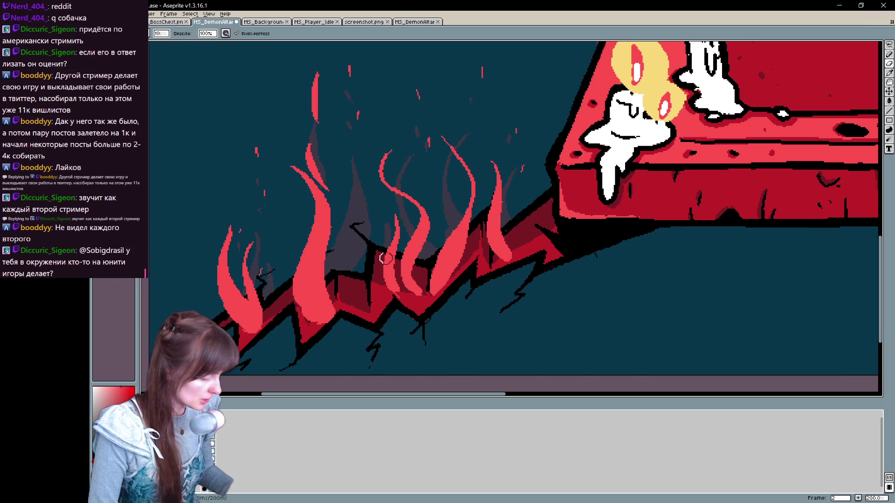
pyautogui.moveTo(404, 287)
pyautogui.mouseDown()
pyautogui.moveTo(413, 295)
pyautogui.moveTo(432, 282)
pyautogui.mouseUp()
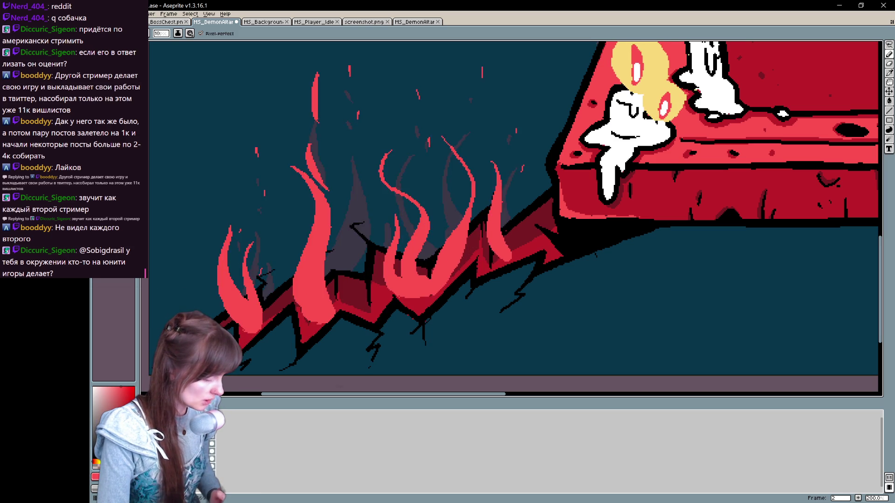
# Step: Outline and fill a new pink flame, undoing an accidental canvas-wide fill
pyautogui.moveTo(361, 223)
pyautogui.mouseDown()
pyautogui.moveTo(347, 275)
pyautogui.moveTo(341, 249)
pyautogui.moveTo(337, 307)
pyautogui.moveTo(355, 311)
pyautogui.moveTo(392, 291)
pyautogui.mouseUp()
pyautogui.press('g')
pyautogui.click(368, 280)
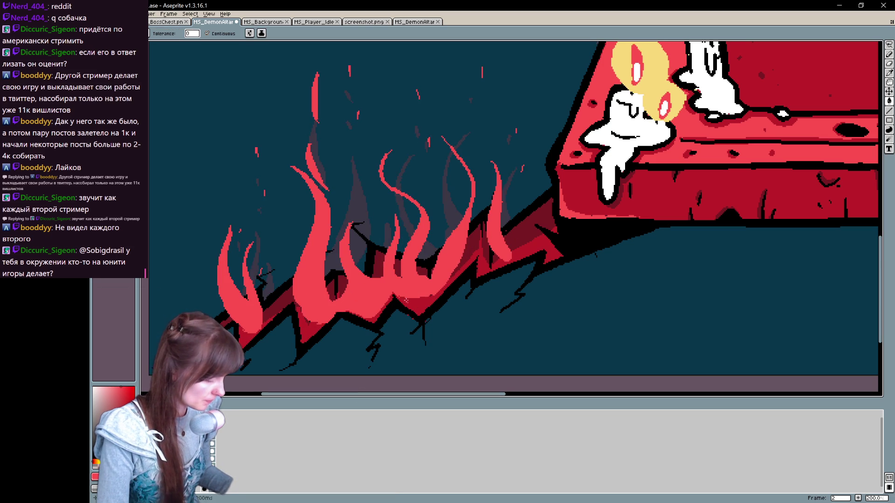
pyautogui.click(406, 300)
pyautogui.hotkey('ctrl', 'z')
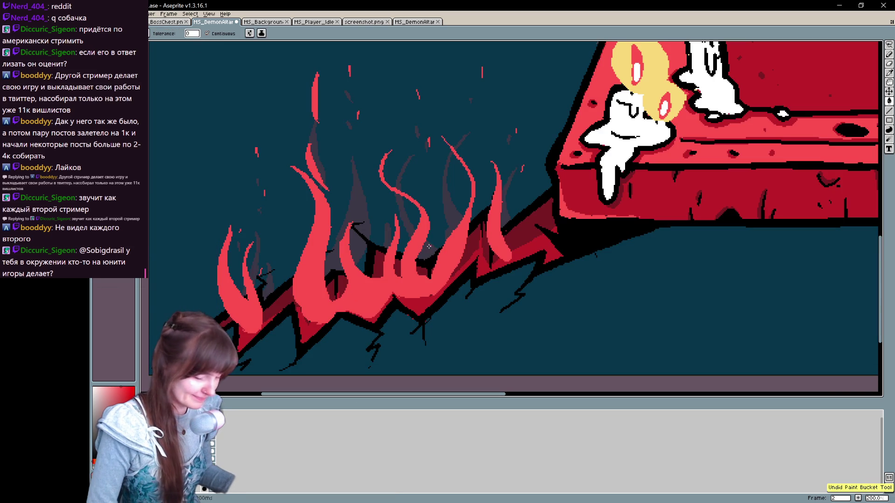
# Step: Shade a flame edge dark red and paint over a flame's dark base bright red
pyautogui.press('b')
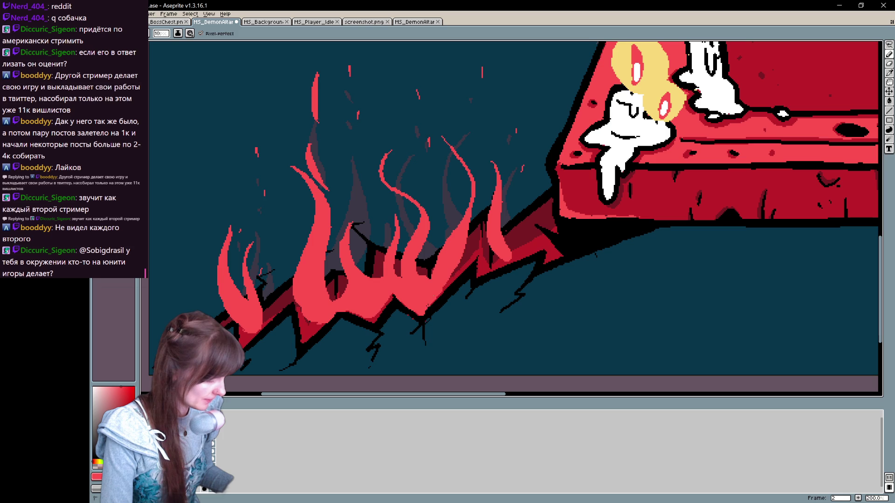
pyautogui.moveTo(489, 248); pyautogui.dragTo(495, 262)
pyautogui.moveTo(477, 218)
pyautogui.mouseDown()
pyautogui.moveTo(489, 266)
pyautogui.moveTo(474, 227)
pyautogui.moveTo(480, 215)
pyautogui.mouseUp()
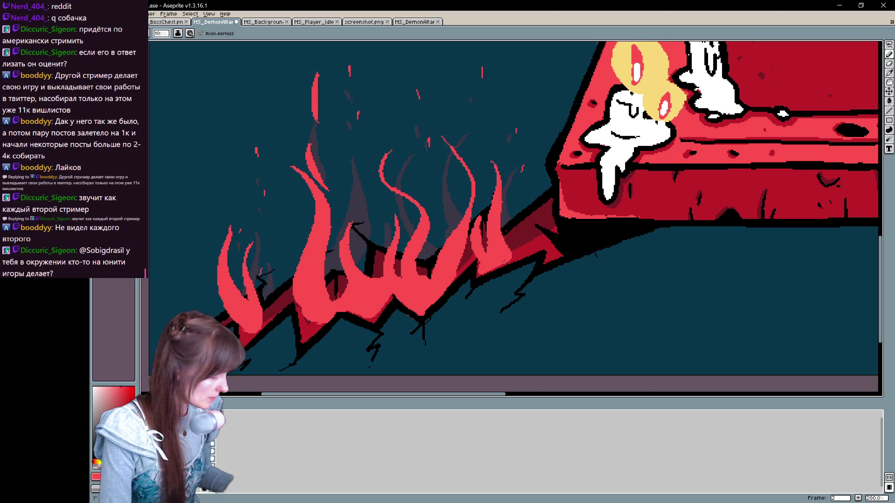
pyautogui.moveTo(308, 311)
pyautogui.mouseDown()
pyautogui.moveTo(304, 338)
pyautogui.moveTo(315, 329)
pyautogui.moveTo(306, 322)
pyautogui.mouseUp()
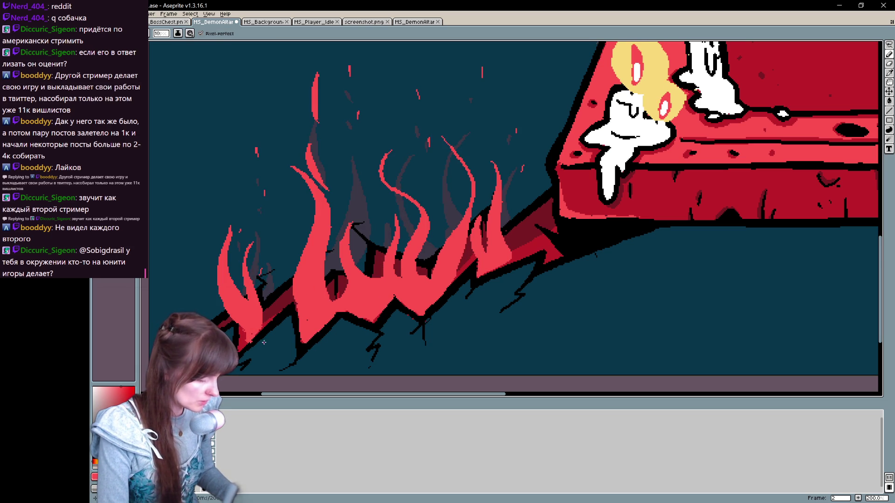
# Step: Draw solid red flames rising from the altar's right corner
pyautogui.press('b')
pyautogui.press('h')
pyautogui.moveTo(592, 270)
pyautogui.mouseDown()
pyautogui.moveTo(410, 295)
pyautogui.moveTo(354, 335)
pyautogui.moveTo(317, 339)
pyautogui.mouseUp()
pyautogui.moveTo(626, 245); pyautogui.dragTo(88, 186)
pyautogui.press('b')
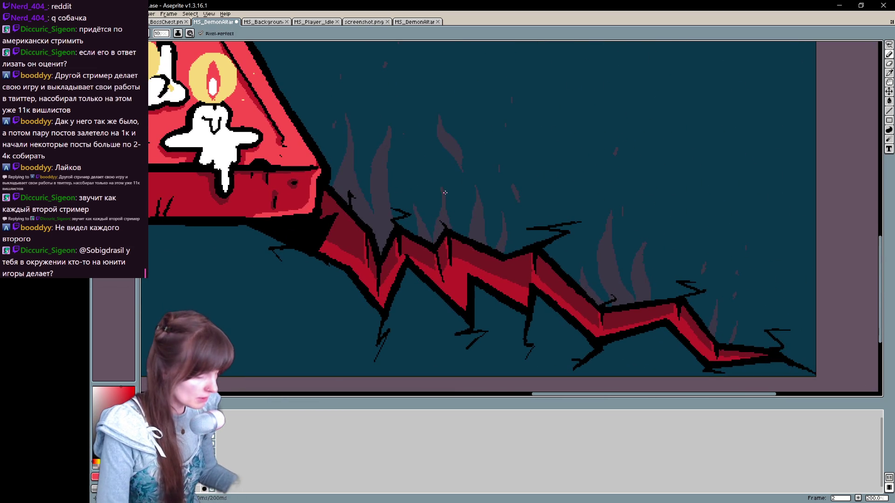
pyautogui.moveTo(370, 270)
pyautogui.mouseDown()
pyautogui.moveTo(343, 231)
pyautogui.moveTo(320, 110)
pyautogui.mouseUp()
pyautogui.moveTo(345, 140); pyautogui.dragTo(375, 285)
pyautogui.moveTo(356, 224); pyautogui.dragTo(371, 280)
pyautogui.moveTo(357, 179)
pyautogui.mouseDown()
pyautogui.moveTo(354, 261)
pyautogui.moveTo(360, 238)
pyautogui.moveTo(370, 275)
pyautogui.mouseUp()
# Step: Add more red flames at the corner and a new flame from the zigzag crack
pyautogui.moveTo(390, 205); pyautogui.dragTo(378, 282)
pyautogui.moveTo(355, 138)
pyautogui.mouseDown()
pyautogui.moveTo(389, 205)
pyautogui.moveTo(380, 264)
pyautogui.moveTo(390, 249)
pyautogui.moveTo(368, 299)
pyautogui.mouseUp()
pyautogui.moveTo(394, 236); pyautogui.dragTo(387, 258)
pyautogui.moveTo(442, 270)
pyautogui.mouseDown()
pyautogui.moveTo(412, 191)
pyautogui.moveTo(438, 277)
pyautogui.moveTo(426, 169)
pyautogui.moveTo(447, 275)
pyautogui.moveTo(441, 244)
pyautogui.mouseUp()
pyautogui.moveTo(415, 278); pyautogui.dragTo(419, 250)
# Step: Draw thin flames along the crack with small strokes and ember dots above
pyautogui.moveTo(485, 263)
pyautogui.mouseDown()
pyautogui.moveTo(461, 179)
pyautogui.moveTo(493, 273)
pyautogui.moveTo(491, 203)
pyautogui.moveTo(488, 275)
pyautogui.moveTo(459, 191)
pyautogui.mouseUp()
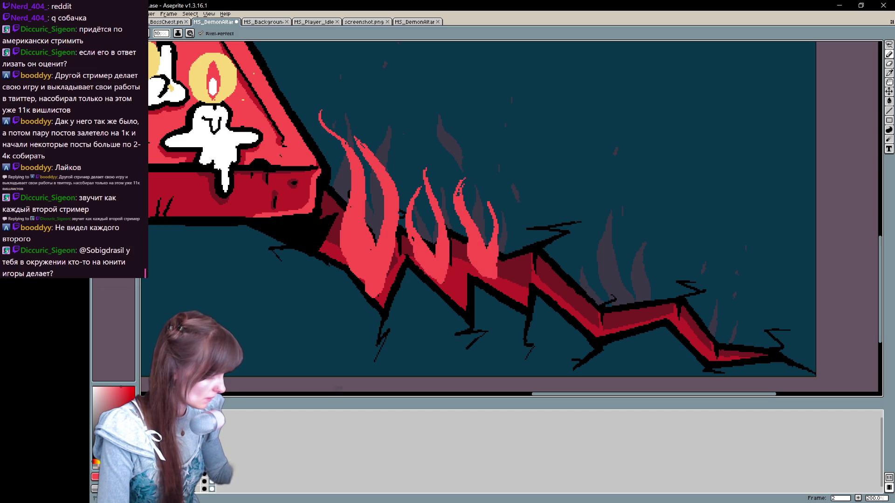
pyautogui.moveTo(455, 148)
pyautogui.mouseDown()
pyautogui.moveTo(439, 88)
pyautogui.moveTo(451, 170)
pyautogui.moveTo(446, 158)
pyautogui.moveTo(466, 205)
pyautogui.mouseUp()
pyautogui.moveTo(381, 107); pyautogui.dragTo(380, 91)
pyautogui.moveTo(508, 78); pyautogui.dragTo(509, 86)
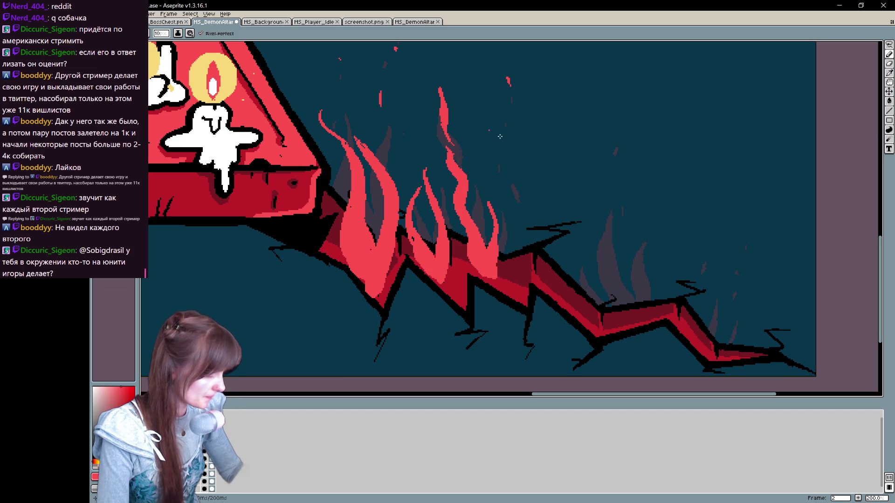
pyautogui.moveTo(516, 147); pyautogui.dragTo(518, 171)
pyautogui.click(624, 125)
pyautogui.click(631, 198)
# Step: Draw a long curved flame with a shorter one beside it, reshaping their edges and base
pyautogui.moveTo(617, 308); pyautogui.dragTo(601, 205)
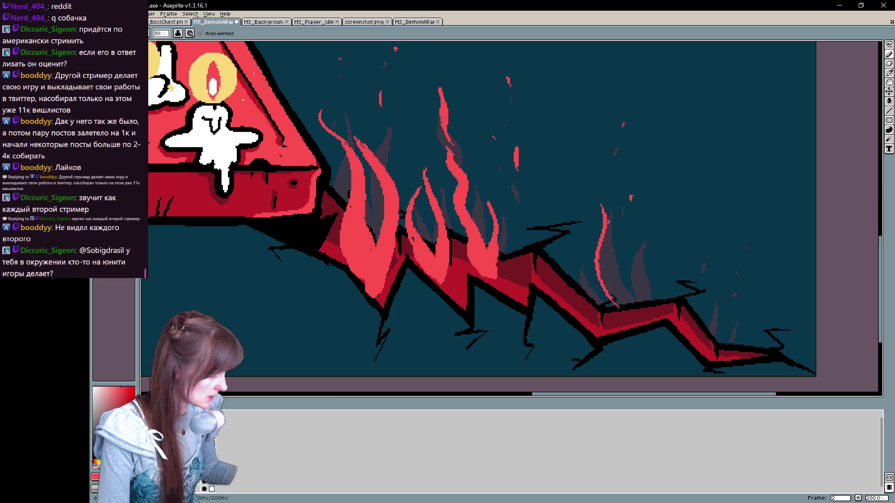
pyautogui.moveTo(641, 311)
pyautogui.mouseDown()
pyautogui.moveTo(628, 291)
pyautogui.moveTo(624, 227)
pyautogui.mouseUp()
pyautogui.moveTo(635, 268)
pyautogui.mouseDown()
pyautogui.moveTo(648, 306)
pyautogui.moveTo(641, 319)
pyautogui.moveTo(599, 187)
pyautogui.moveTo(597, 242)
pyautogui.moveTo(596, 212)
pyautogui.mouseUp()
pyautogui.hotkey('ctrl', 'z')
pyautogui.moveTo(597, 177)
pyautogui.mouseDown()
pyautogui.moveTo(622, 303)
pyautogui.moveTo(597, 268)
pyautogui.mouseUp()
pyautogui.moveTo(615, 213)
pyautogui.mouseDown()
pyautogui.moveTo(609, 275)
pyautogui.moveTo(596, 270)
pyautogui.mouseUp()
pyautogui.press('v')
pyautogui.moveTo(598, 179); pyautogui.dragTo(597, 166)
pyautogui.moveTo(589, 226)
pyautogui.mouseDown()
pyautogui.moveTo(583, 280)
pyautogui.moveTo(606, 305)
pyautogui.mouseUp()
pyautogui.moveTo(568, 275)
pyautogui.mouseDown()
pyautogui.moveTo(629, 322)
pyautogui.moveTo(629, 307)
pyautogui.moveTo(643, 303)
pyautogui.moveTo(622, 235)
pyautogui.moveTo(624, 290)
pyautogui.mouseUp()
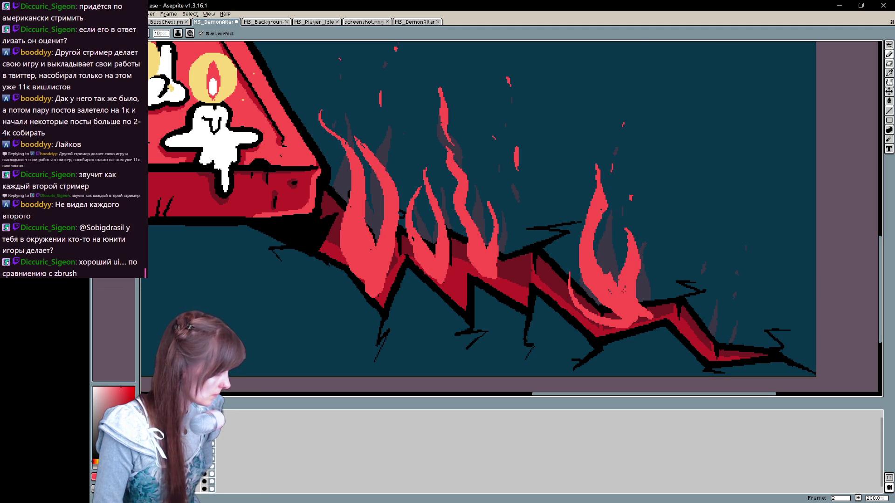
# Step: Add more flame strokes along the lower crack with ember pixels above
pyautogui.moveTo(666, 314); pyautogui.dragTo(583, 263)
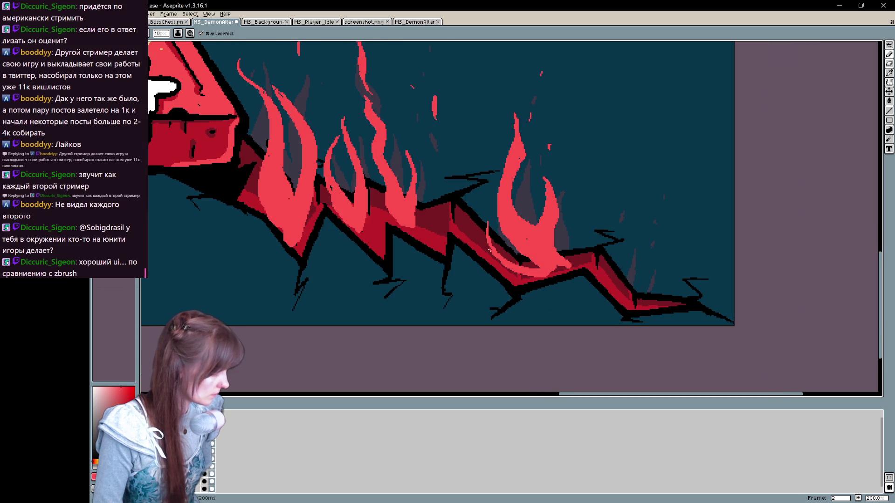
pyautogui.moveTo(717, 264); pyautogui.dragTo(645, 270)
pyautogui.click(569, 188)
pyautogui.moveTo(568, 256); pyautogui.dragTo(571, 312)
pyautogui.moveTo(587, 282); pyautogui.dragTo(581, 314)
pyautogui.click(589, 251)
pyautogui.moveTo(570, 251)
pyautogui.mouseDown()
pyautogui.moveTo(559, 308)
pyautogui.moveTo(576, 313)
pyautogui.mouseUp()
# Step: Extend two flames down to the crack, then go to frame 1
pyautogui.press('space')
pyautogui.moveTo(535, 284)
pyautogui.mouseDown()
pyautogui.moveTo(631, 284)
pyautogui.moveTo(557, 289)
pyautogui.mouseUp()
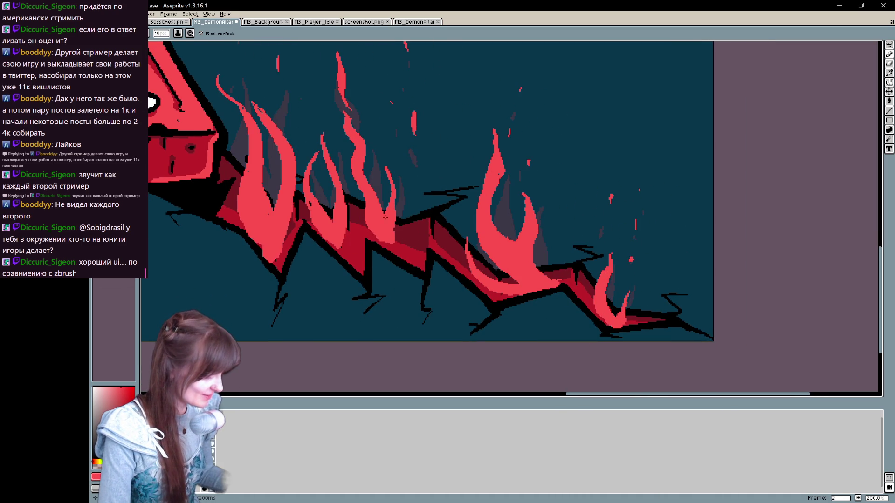
pyautogui.moveTo(346, 240)
pyautogui.mouseDown()
pyautogui.moveTo(355, 251)
pyautogui.moveTo(328, 233)
pyautogui.mouseUp()
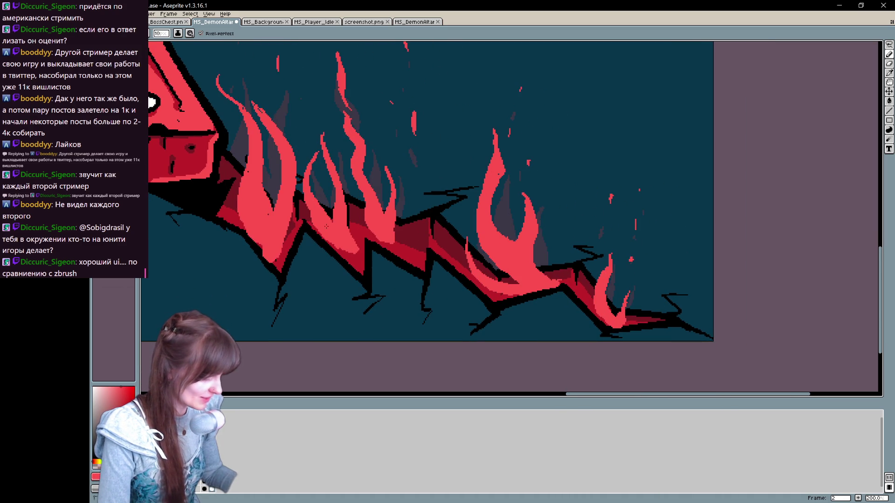
pyautogui.moveTo(373, 227)
pyautogui.mouseDown()
pyautogui.moveTo(396, 248)
pyautogui.moveTo(404, 215)
pyautogui.moveTo(417, 212)
pyautogui.mouseUp()
pyautogui.press(',')
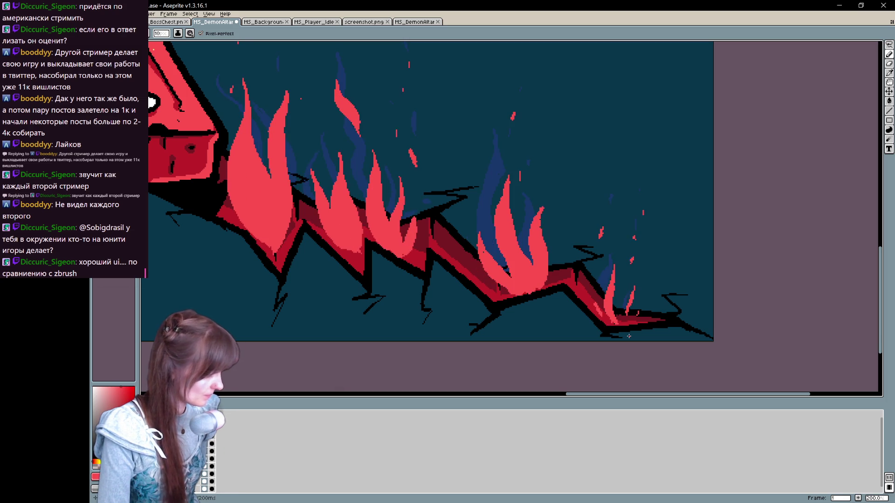
pyautogui.scroll(-4, 629, 336)
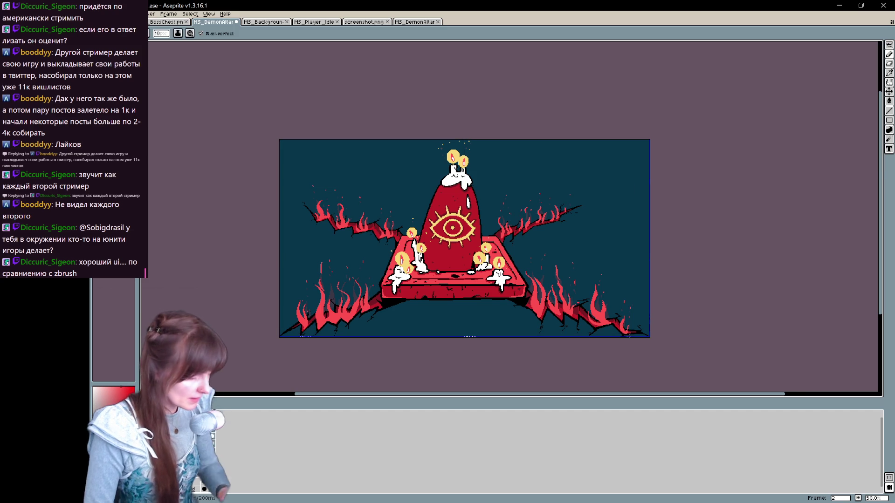
pyautogui.scroll(2, 634, 341)
pyautogui.press('b')
pyautogui.moveTo(347, 240)
pyautogui.mouseDown()
pyautogui.moveTo(540, 327)
pyautogui.moveTo(558, 319)
pyautogui.mouseUp()
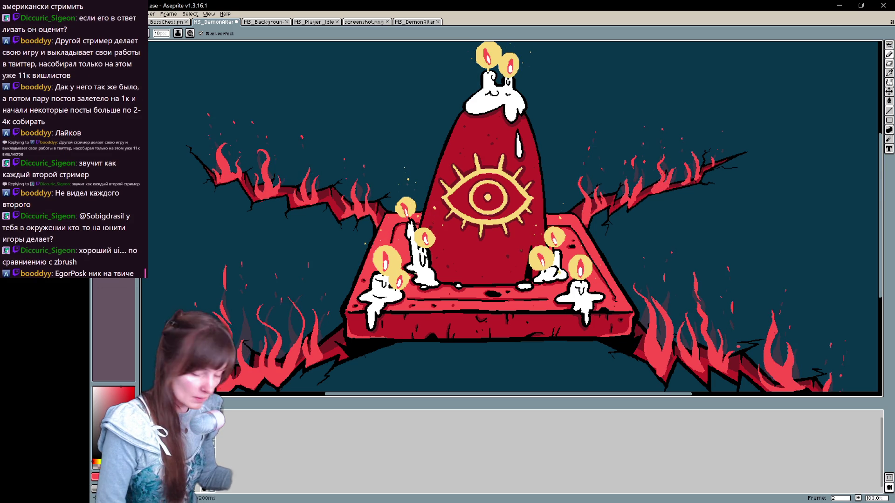
# Step: Save the demon altar sprite with Ctrl+S
pyautogui.press('b')
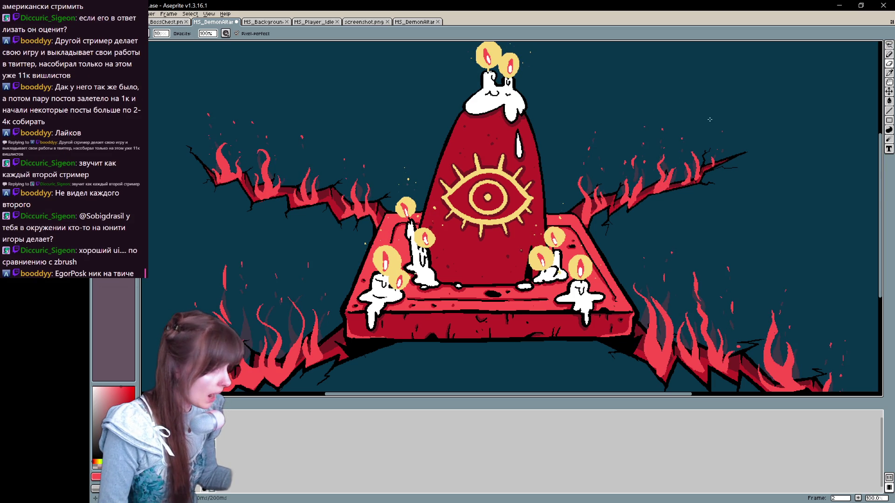
pyautogui.press('e')
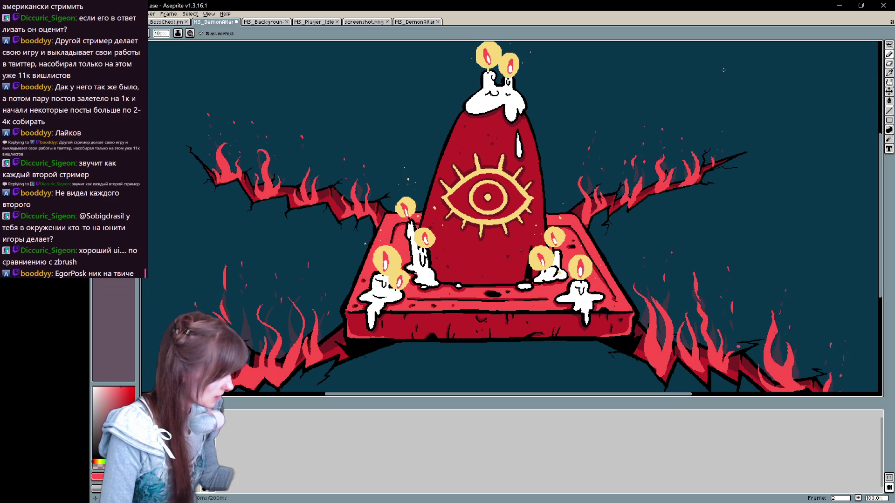
pyautogui.press('b')
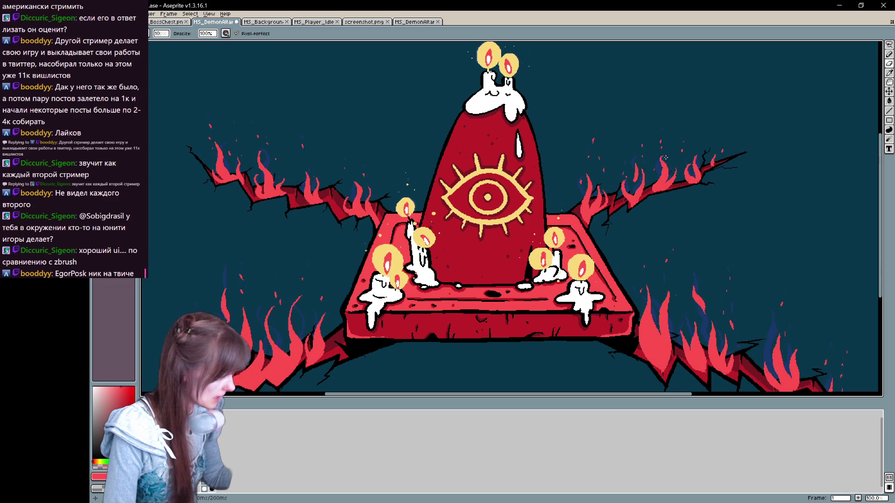
pyautogui.press('e')
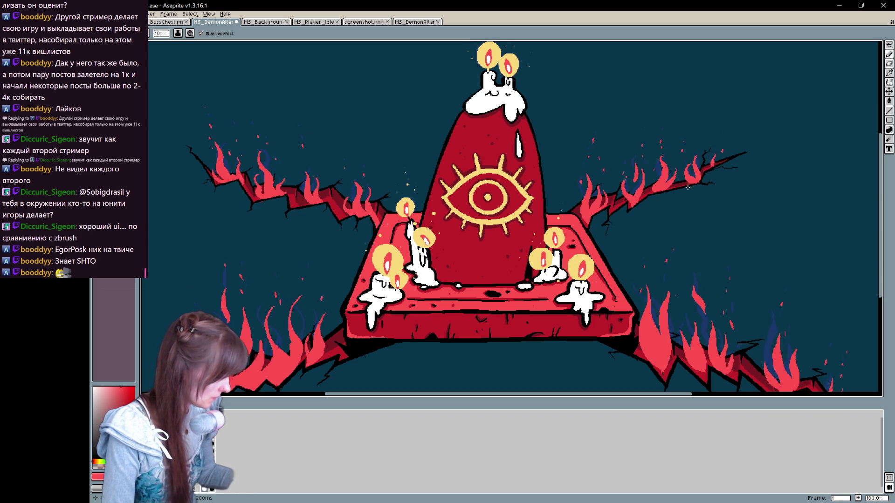
pyautogui.hotkey('ctrl', 's')
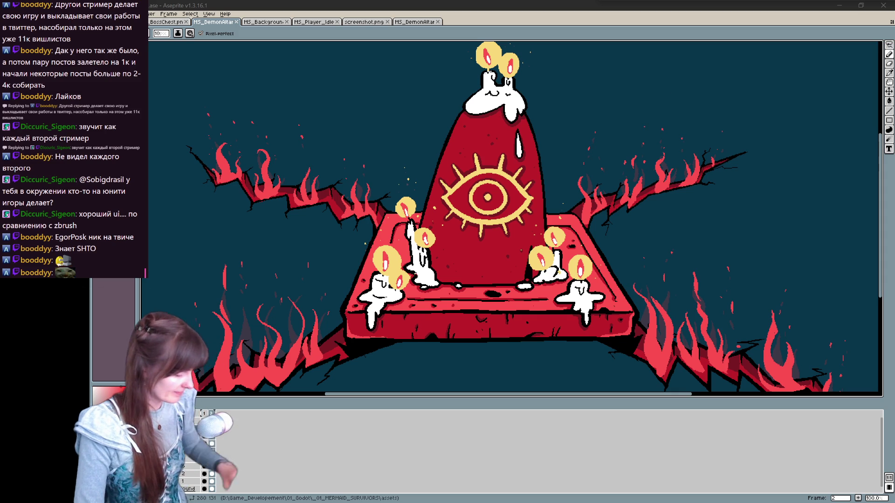
# Step: Switch to the Pencil with yellow as the foreground colour and open the Ink list
pyautogui.moveTo(606, 157)
pyautogui.mouseDown()
pyautogui.moveTo(583, 179)
pyautogui.moveTo(568, 218)
pyautogui.moveTo(718, 117)
pyautogui.moveTo(610, 150)
pyautogui.moveTo(645, 140)
pyautogui.mouseUp()
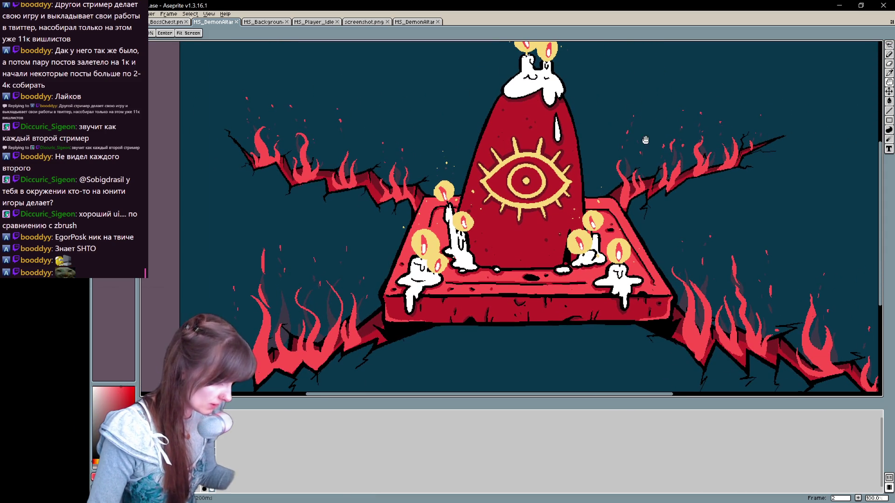
pyautogui.press('b')
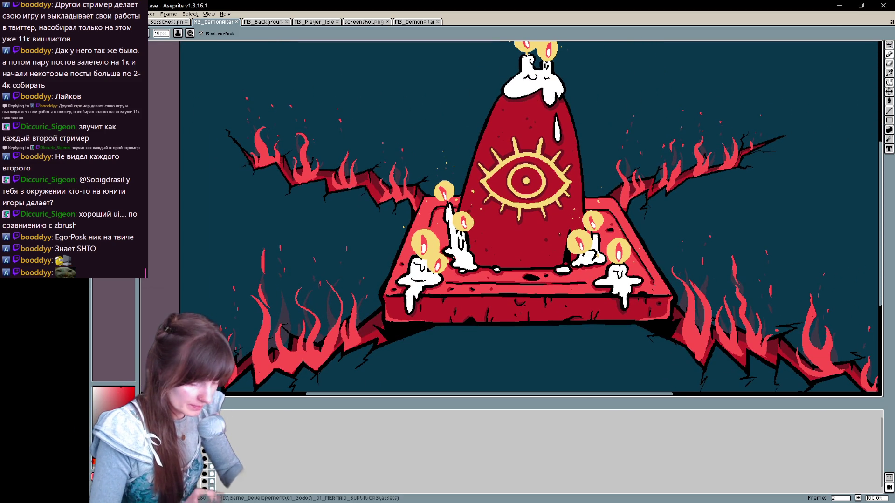
pyautogui.press('x')
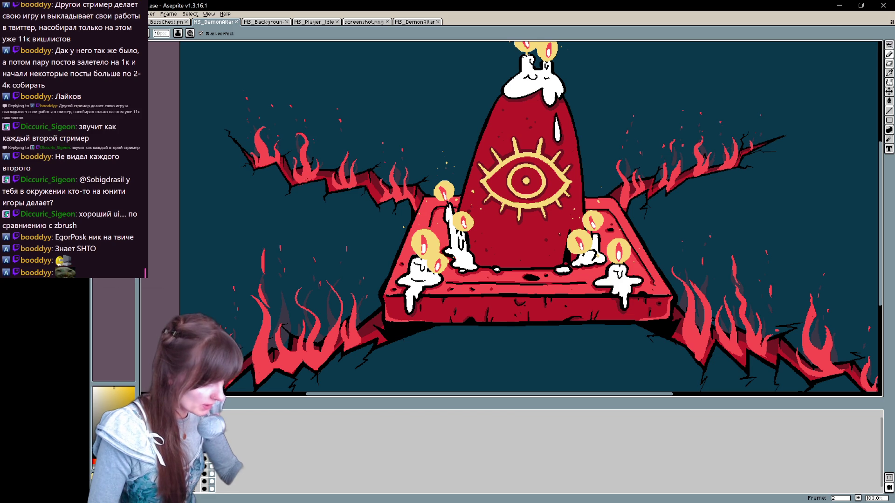
pyautogui.click(178, 34)
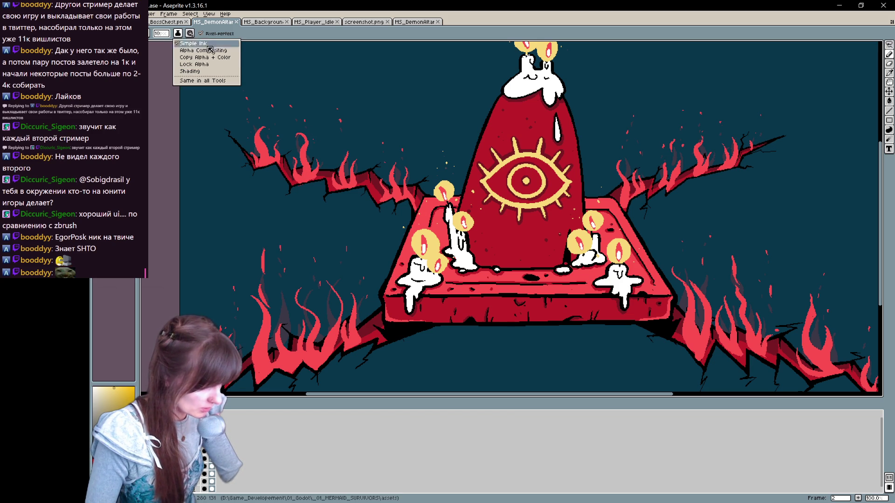
pyautogui.click(210, 65)
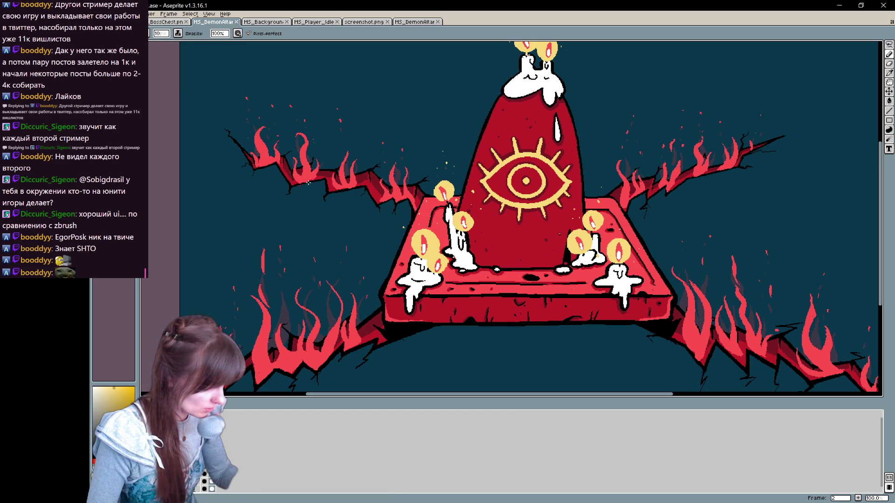
pyautogui.press('Left')
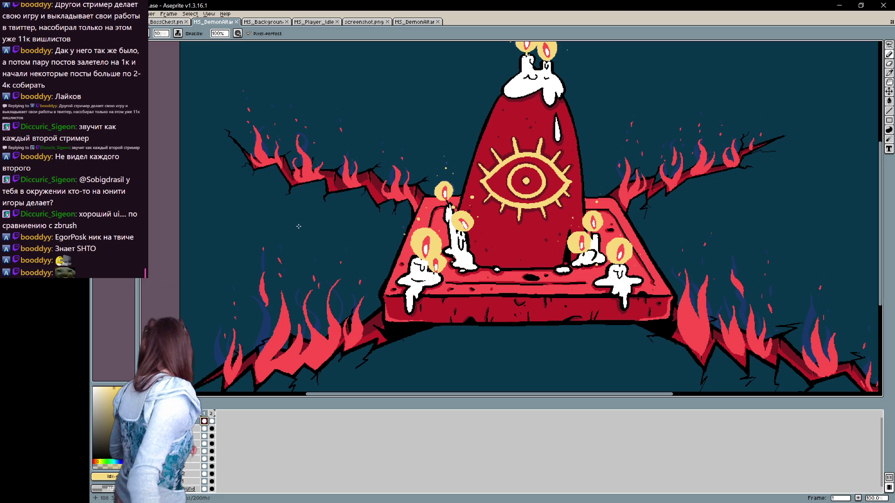
pyautogui.hotkey('ctrl', 'z')
pyautogui.moveTo(307, 163)
pyautogui.mouseDown()
pyautogui.moveTo(308, 181)
pyautogui.moveTo(326, 178)
pyautogui.mouseUp()
pyautogui.moveTo(264, 158); pyautogui.dragTo(270, 162)
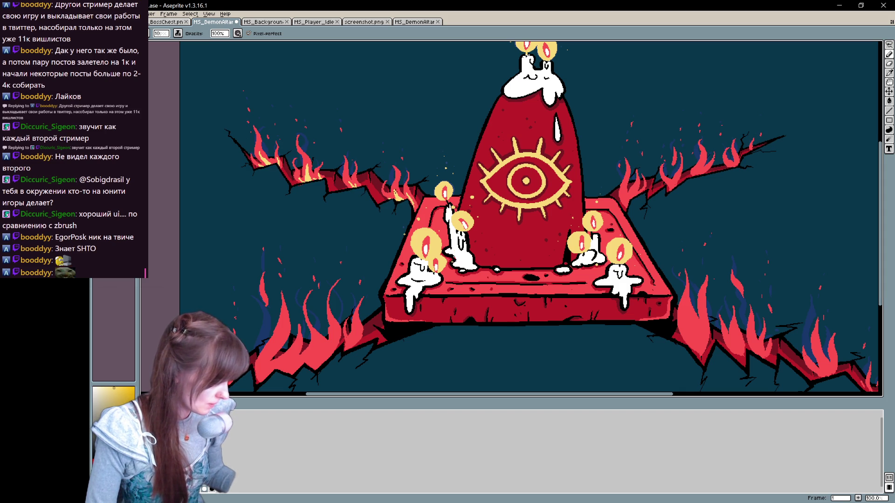
pyautogui.moveTo(334, 343)
pyautogui.mouseDown()
pyautogui.moveTo(317, 370)
pyautogui.moveTo(317, 338)
pyautogui.moveTo(319, 351)
pyautogui.moveTo(273, 373)
pyautogui.moveTo(264, 356)
pyautogui.moveTo(283, 346)
pyautogui.mouseUp()
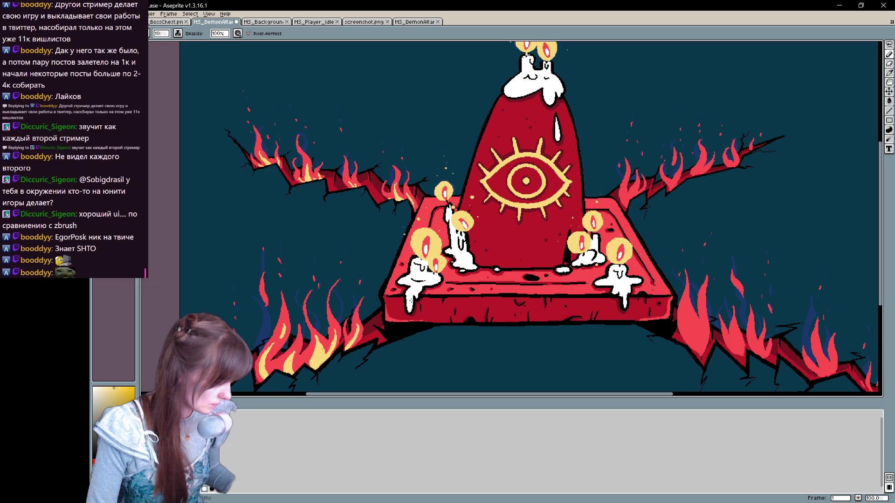
pyautogui.moveTo(541, 265); pyautogui.dragTo(322, 249)
pyautogui.press('b')
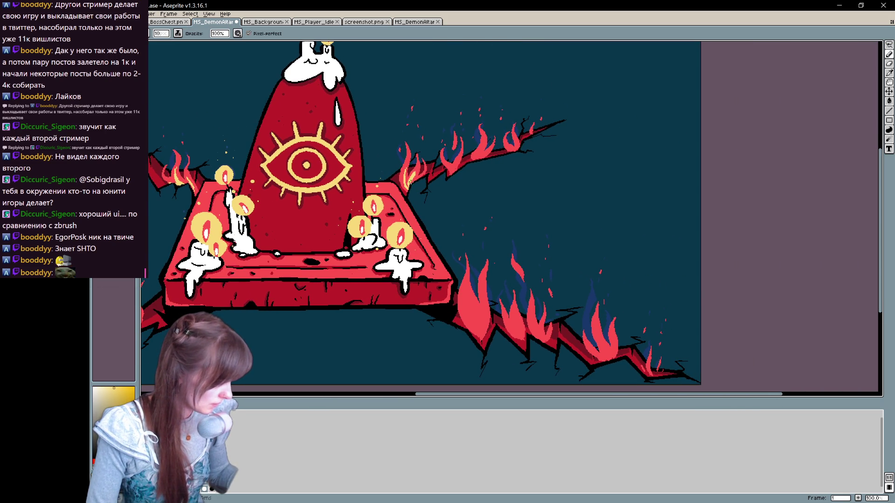
pyautogui.moveTo(454, 180)
pyautogui.mouseDown()
pyautogui.moveTo(449, 159)
pyautogui.moveTo(516, 142)
pyautogui.mouseUp()
pyautogui.moveTo(469, 303)
pyautogui.mouseDown()
pyautogui.moveTo(479, 328)
pyautogui.moveTo(465, 295)
pyautogui.moveTo(481, 334)
pyautogui.moveTo(483, 308)
pyautogui.moveTo(485, 332)
pyautogui.moveTo(449, 249)
pyautogui.moveTo(457, 264)
pyautogui.moveTo(474, 261)
pyautogui.moveTo(471, 243)
pyautogui.moveTo(484, 269)
pyautogui.moveTo(482, 257)
pyautogui.mouseUp()
pyautogui.moveTo(544, 284)
pyautogui.mouseDown()
pyautogui.moveTo(547, 262)
pyautogui.moveTo(554, 271)
pyautogui.mouseUp()
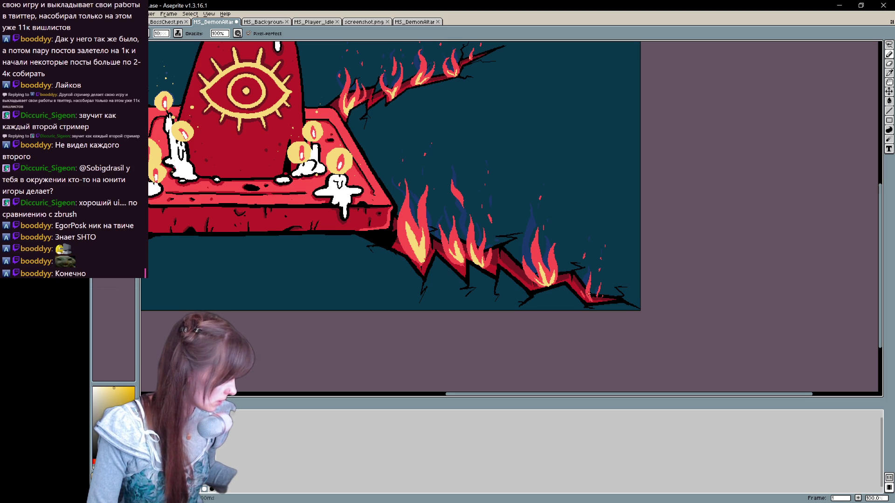
pyautogui.moveTo(605, 262); pyautogui.dragTo(661, 298)
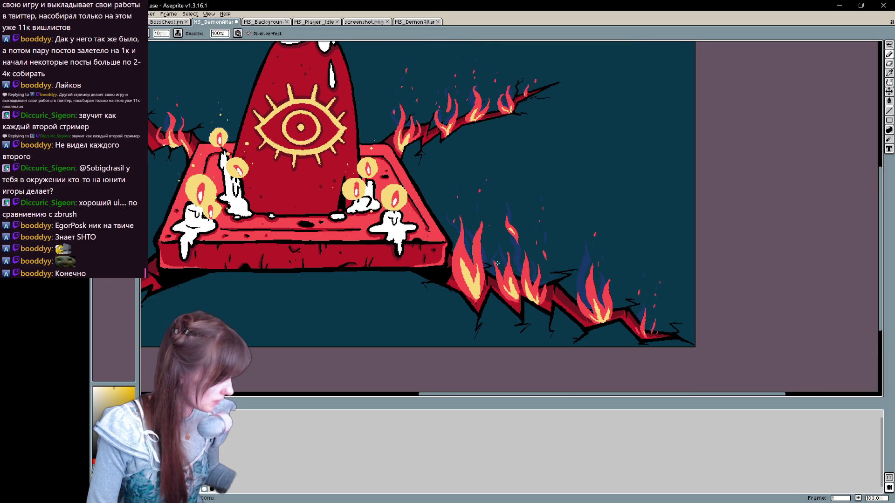
pyautogui.moveTo(497, 264); pyautogui.dragTo(739, 228)
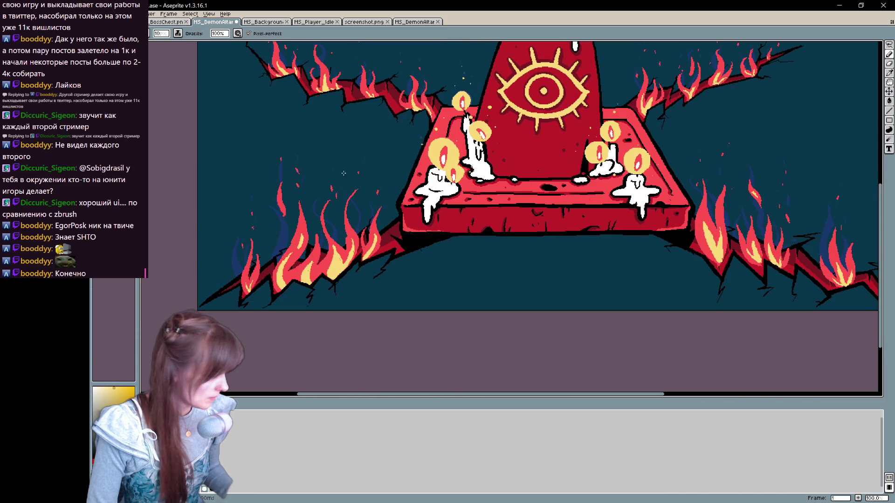
pyautogui.moveTo(504, 248)
pyautogui.mouseDown()
pyautogui.moveTo(403, 290)
pyautogui.moveTo(435, 297)
pyautogui.mouseUp()
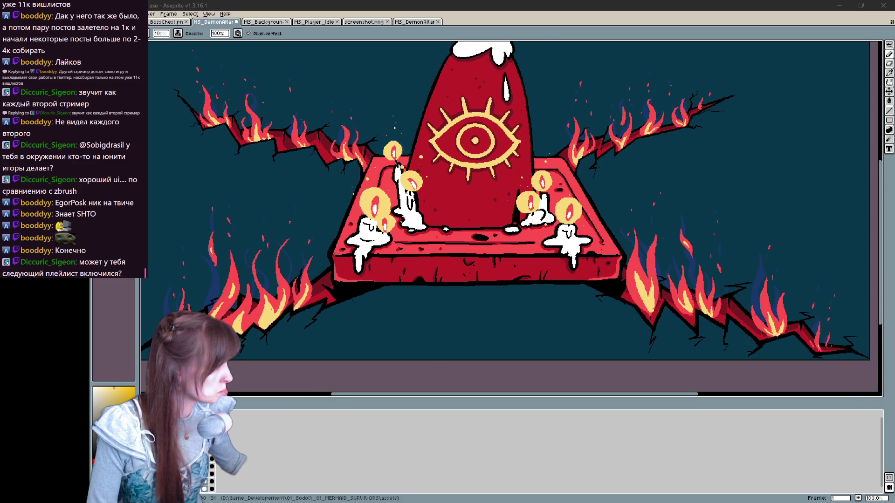
pyautogui.moveTo(700, 154); pyautogui.dragTo(676, 180)
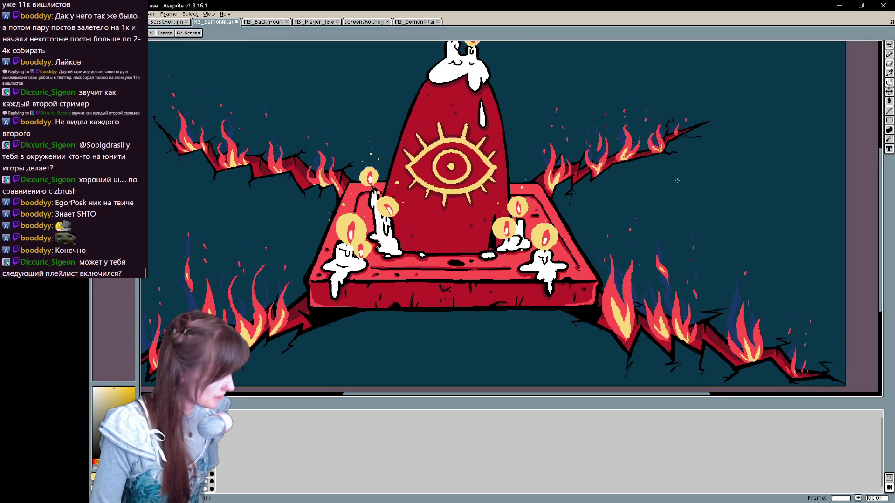
pyautogui.moveTo(523, 304)
pyautogui.mouseDown()
pyautogui.moveTo(484, 325)
pyautogui.moveTo(490, 333)
pyautogui.mouseUp()
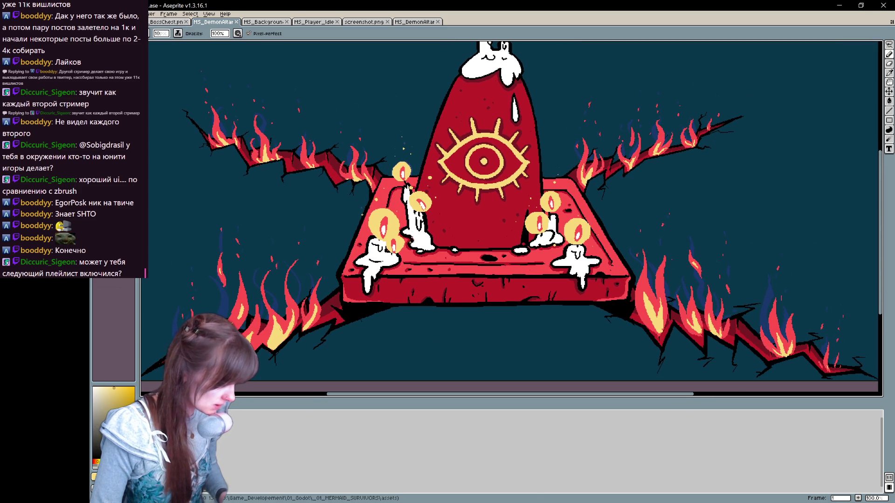
# Step: Set Layer 9's blend mode to Screen after trying Lighten, then hide the background layer
pyautogui.rightClick(186, 420)
pyautogui.click(205, 425)
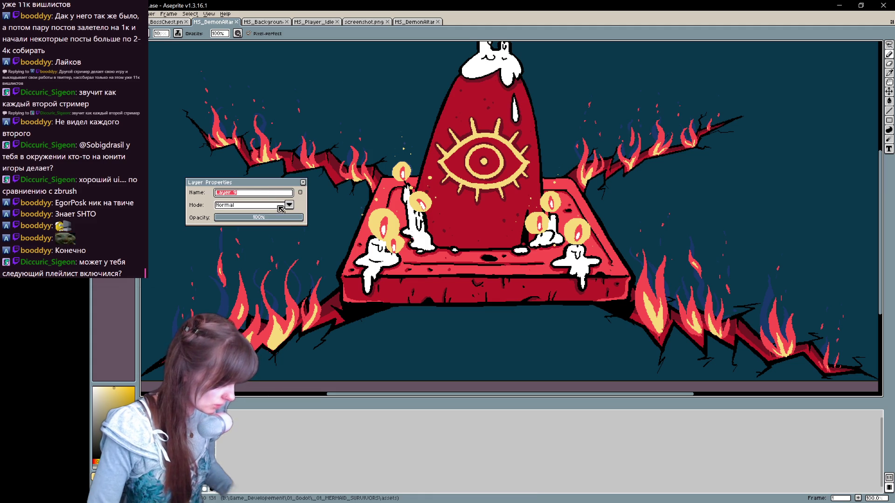
pyautogui.click(273, 207)
pyautogui.hotkey('alt', 'Down')
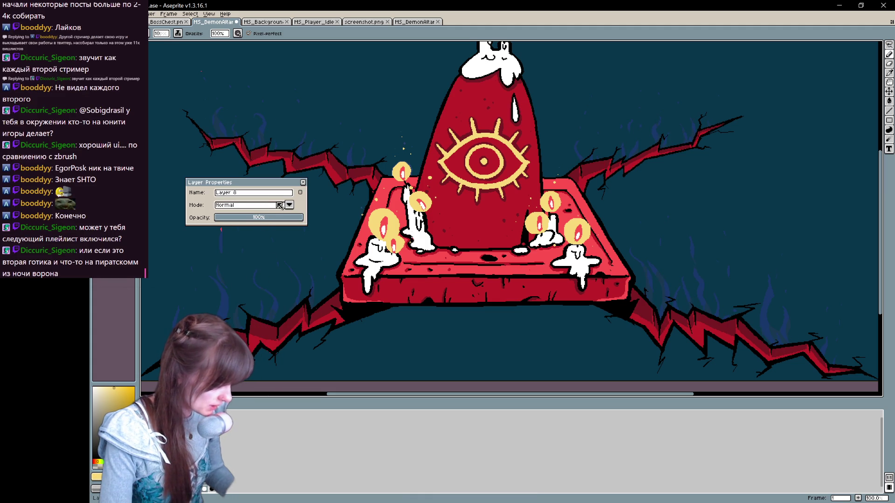
pyautogui.click(289, 205)
pyautogui.click(272, 232)
pyautogui.hotkey('alt', 'Up')
pyautogui.click(289, 205)
pyautogui.click(263, 251)
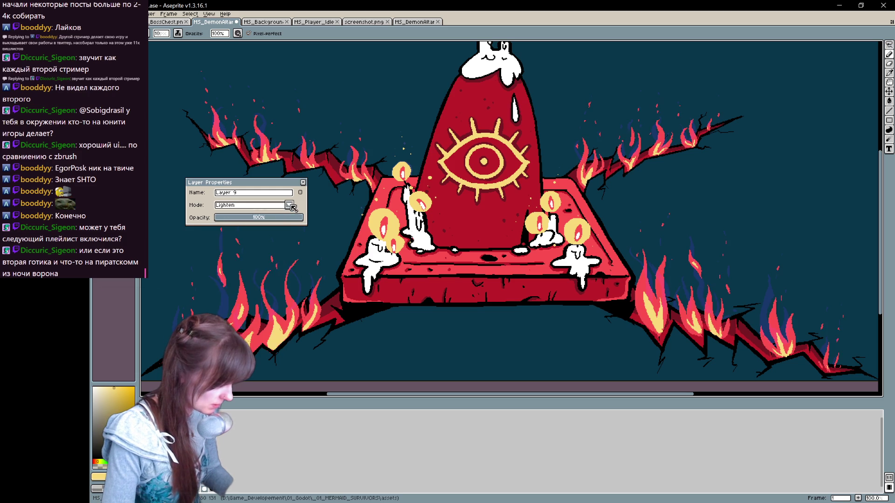
pyautogui.click(289, 205)
pyautogui.click(256, 258)
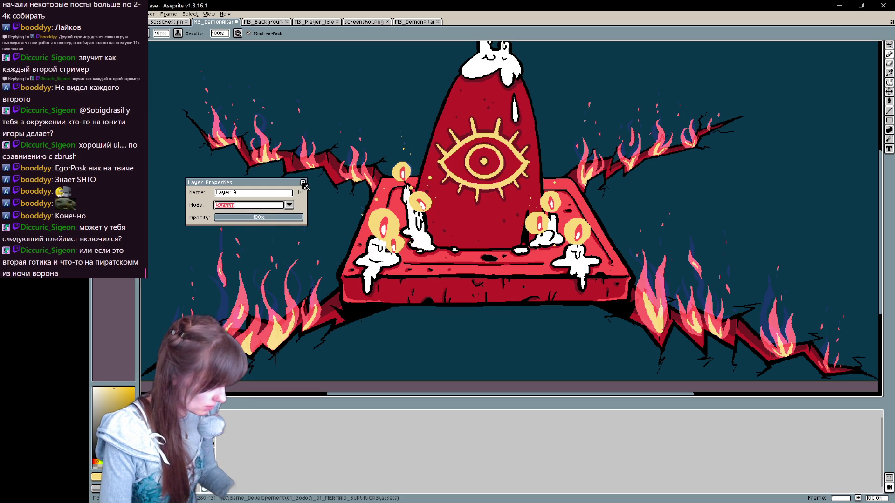
pyautogui.click(304, 183)
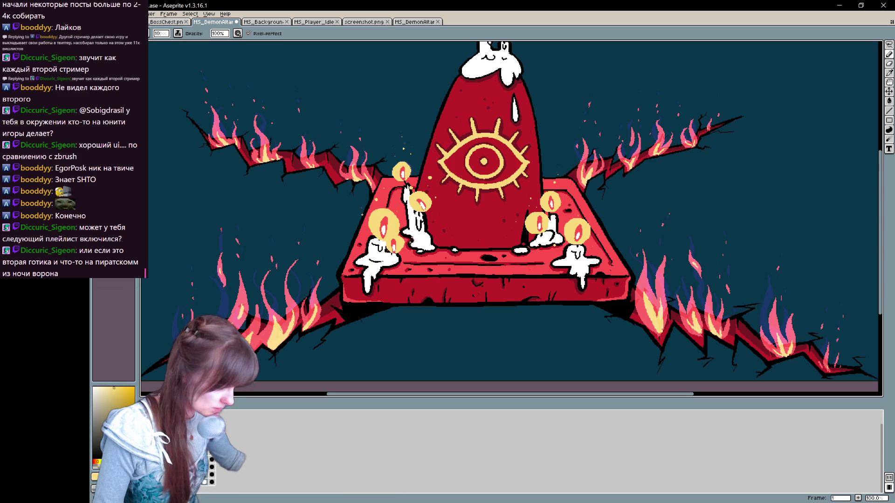
pyautogui.click(205, 489)
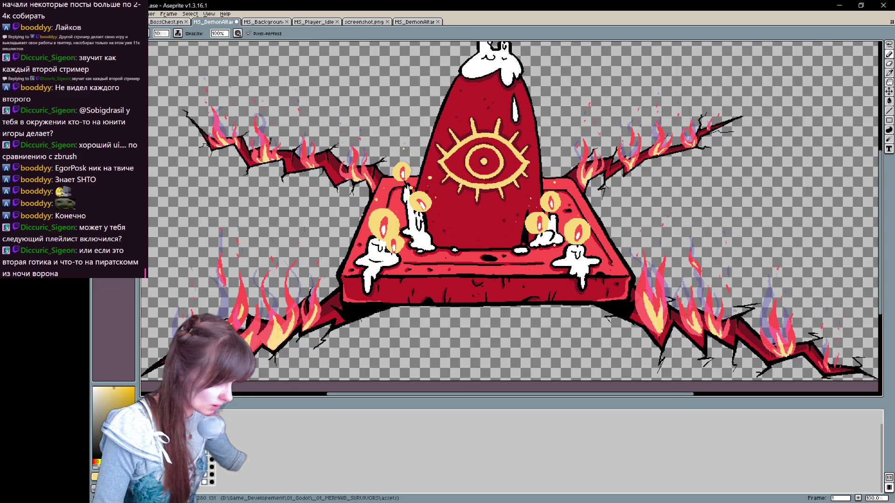
# Step: Export the altar's two frames as a sprite sheet
pyautogui.click(99, 14)
pyautogui.moveTo(116, 76)
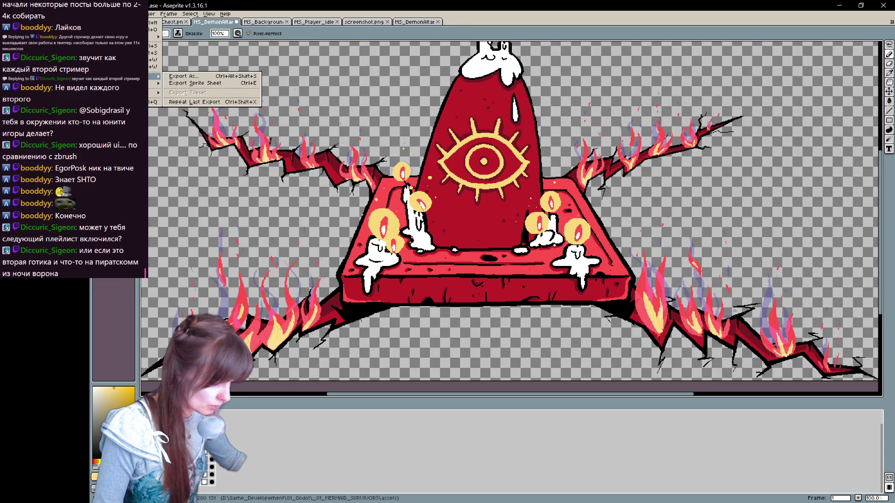
pyautogui.click(194, 83)
pyautogui.click(396, 136)
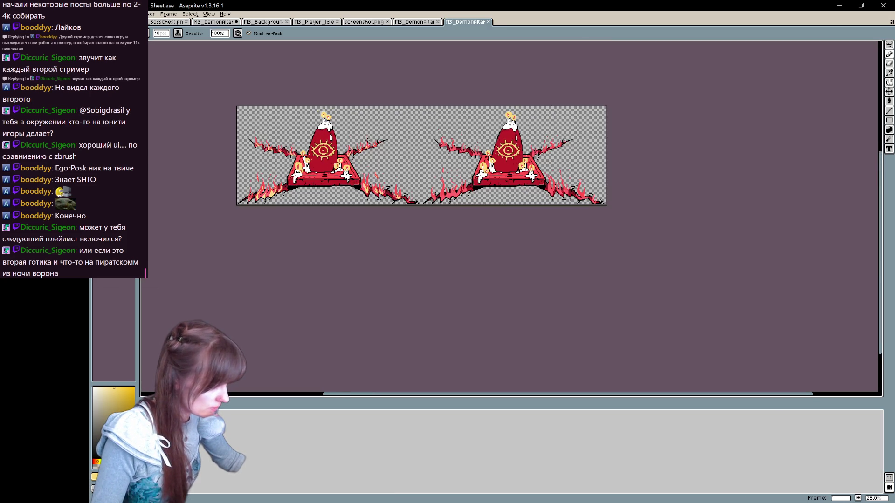
# Step: Save the sprite sheet as PNG, overwriting MS_DemonAltar_02.png
pyautogui.scroll(1, 354, 135)
pyautogui.hotkey('ctrl', 's')
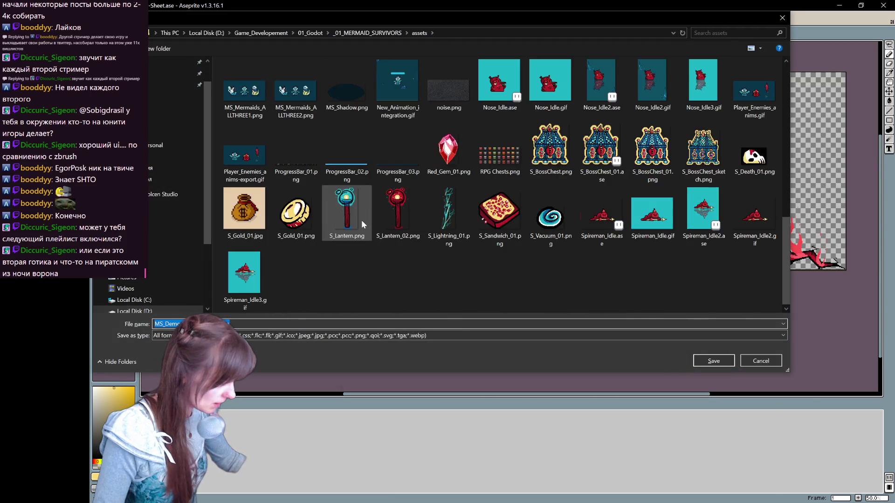
pyautogui.scroll(3, 362, 220)
pyautogui.click(290, 335)
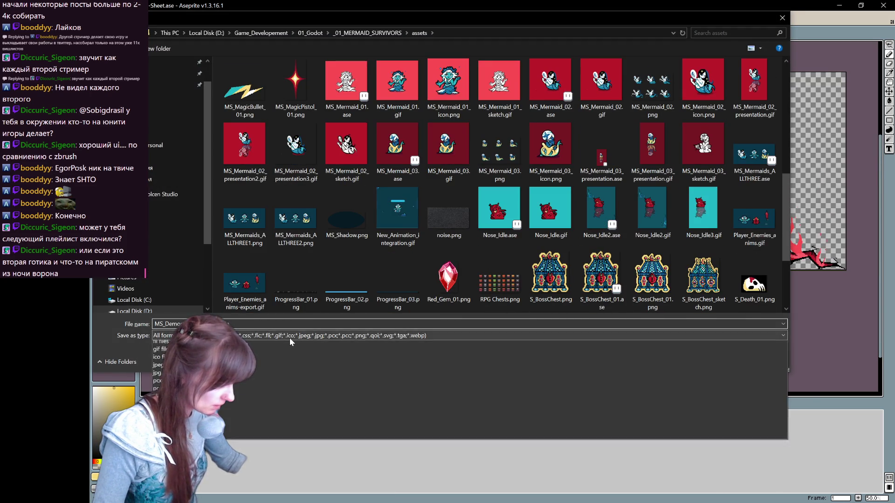
pyautogui.click(308, 461)
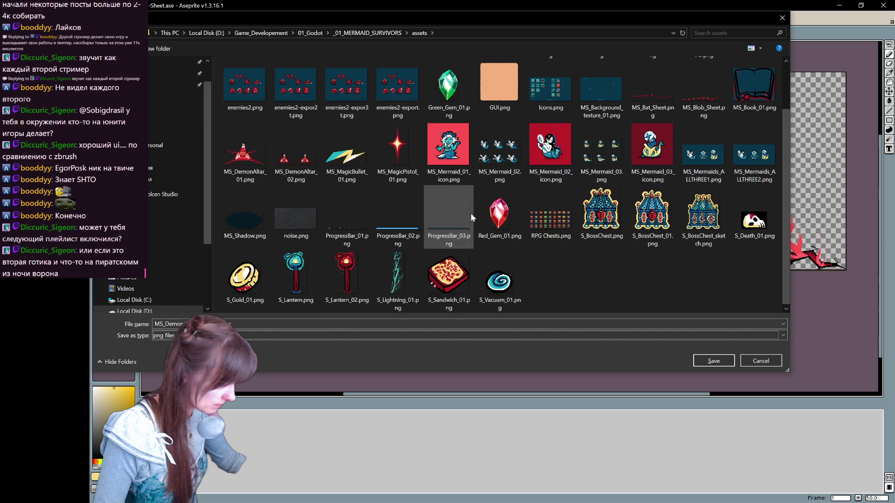
pyautogui.scroll(1, 465, 225)
pyautogui.click(297, 222)
pyautogui.click(714, 360)
pyautogui.click(523, 259)
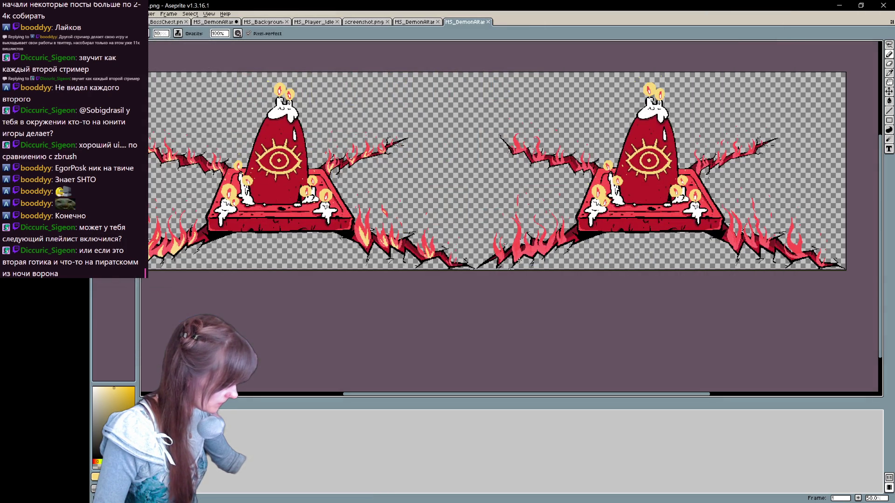
# Step: Close the exported sprite sheet tab
pyautogui.moveTo(461, 181); pyautogui.dragTo(530, 204)
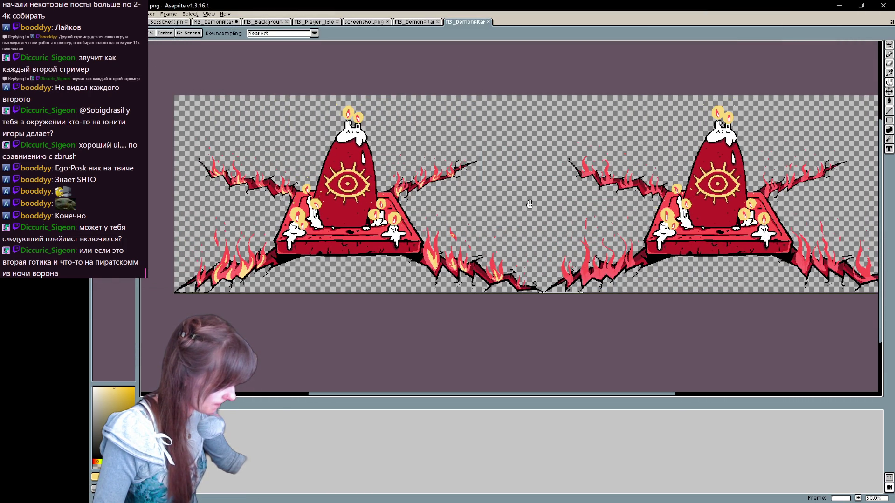
pyautogui.press('b')
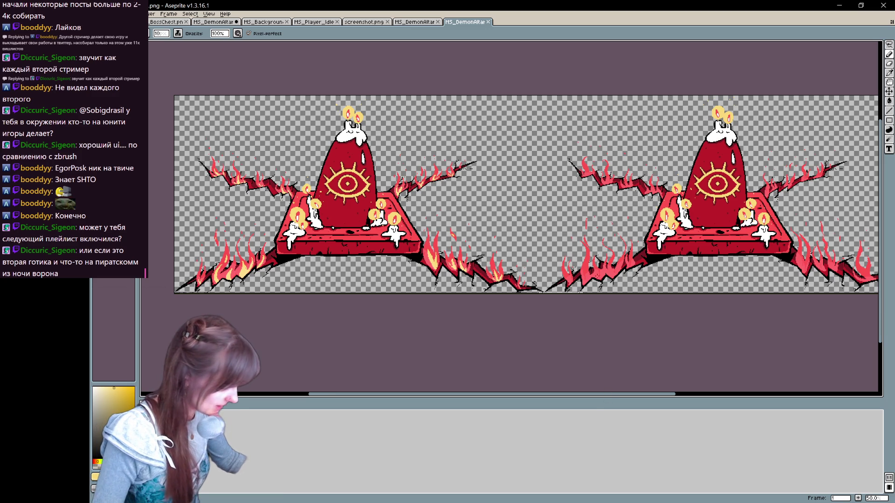
pyautogui.click(488, 22)
pyautogui.scroll(3, 547, 236)
pyautogui.scroll(-2, 547, 236)
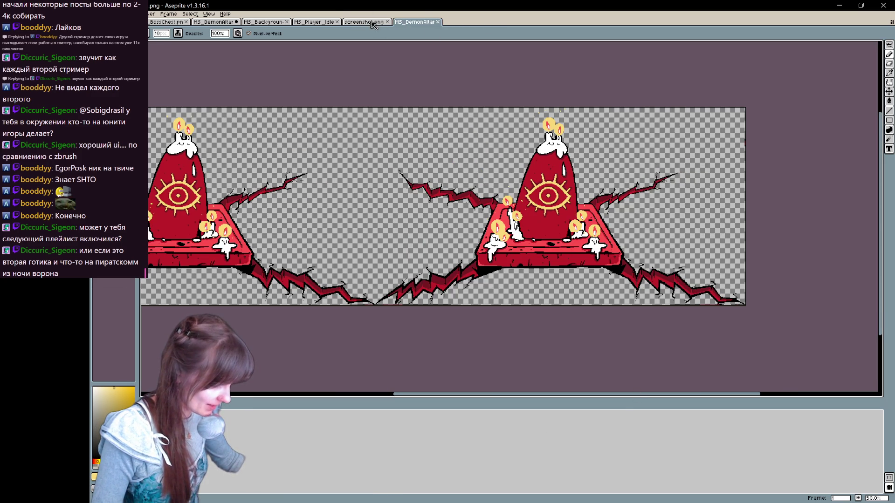
# Step: Save the flameless altar as MS_DemonAltar and return to the flaming altar document
pyautogui.hotkey('ctrl', 'shift', 's')
pyautogui.press('Tab')
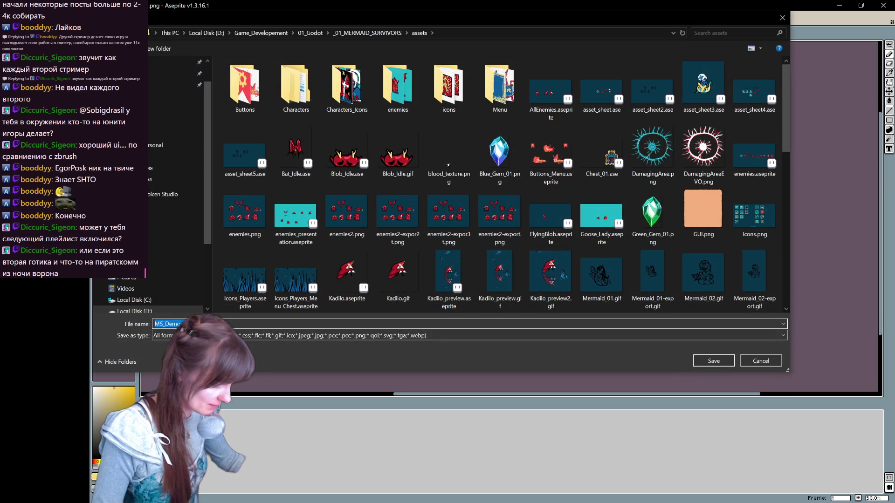
pyautogui.click(724, 363)
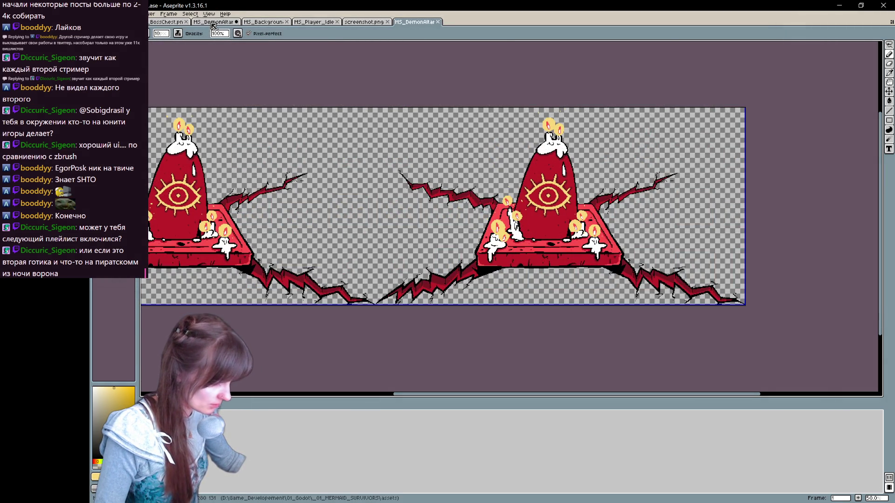
pyautogui.click(214, 23)
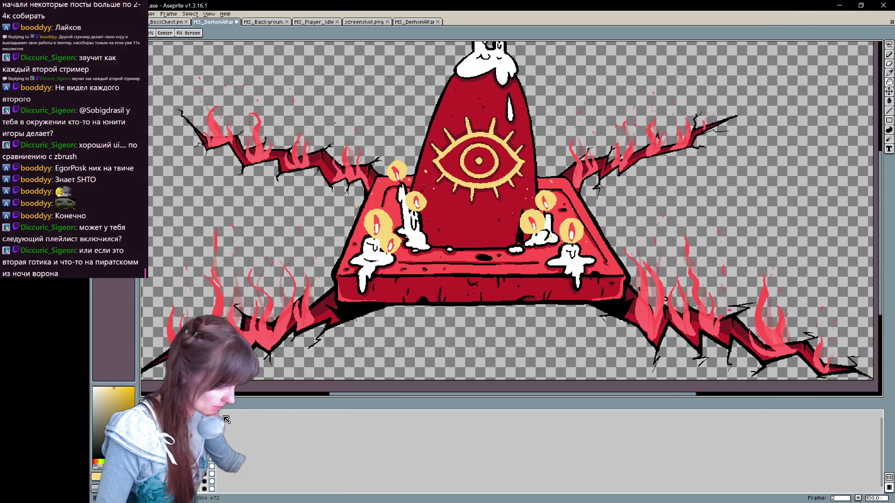
# Step: Play the two-frame flame animation, inspect the flames across the altar, and save the file
pyautogui.press('b')
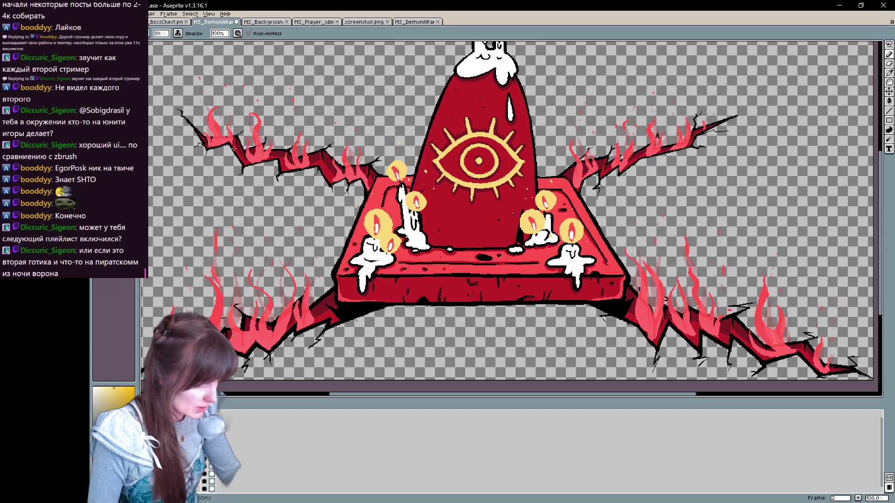
pyautogui.press('Return')
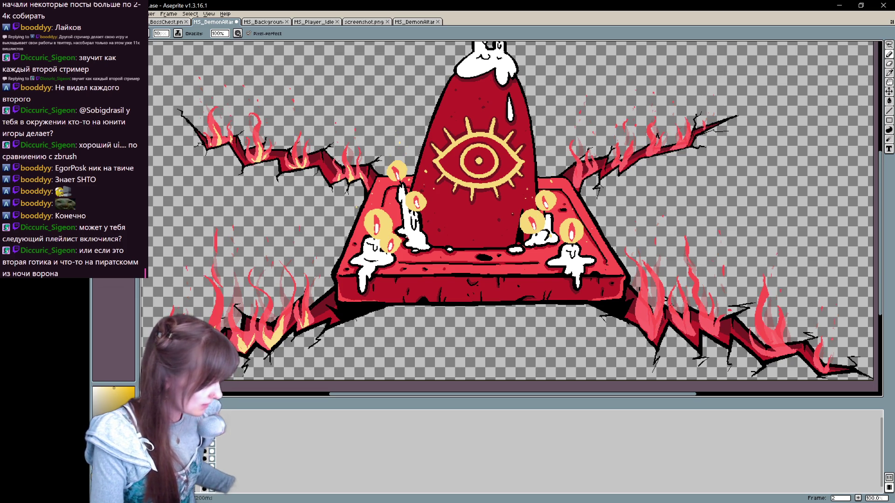
pyautogui.moveTo(512, 210); pyautogui.dragTo(241, 143)
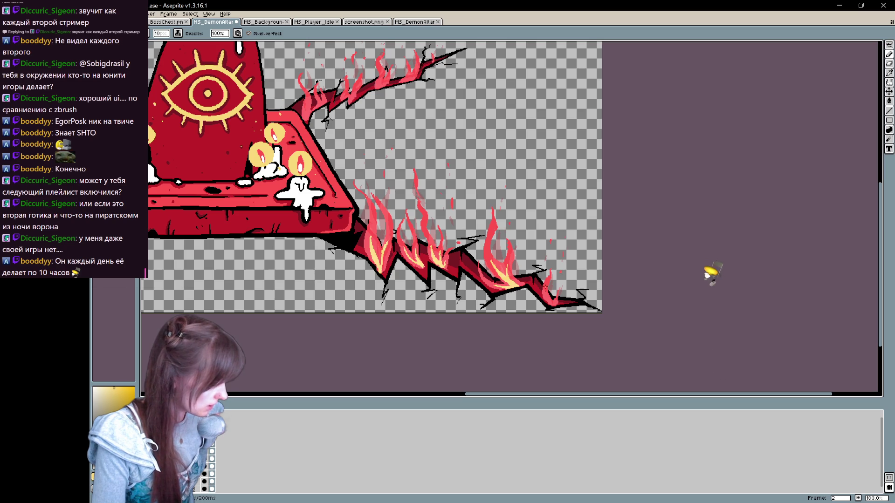
pyautogui.scroll(3, 691, 140)
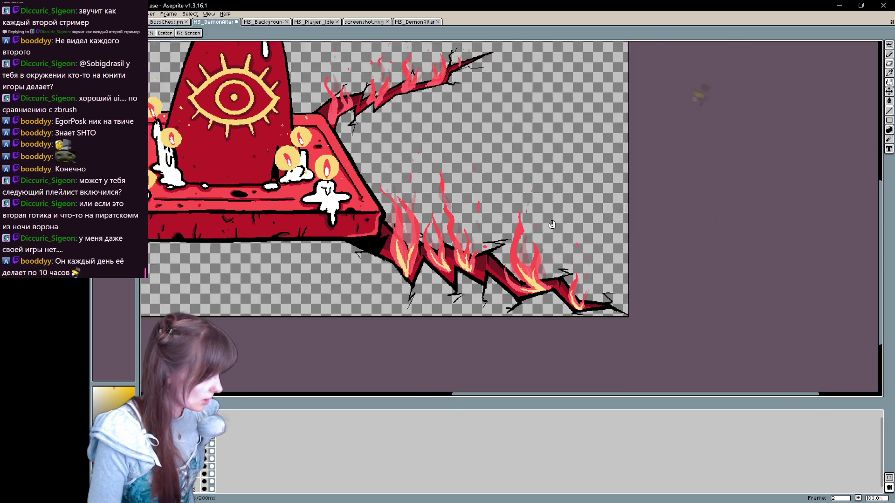
pyautogui.hscroll(-5, 559, 140)
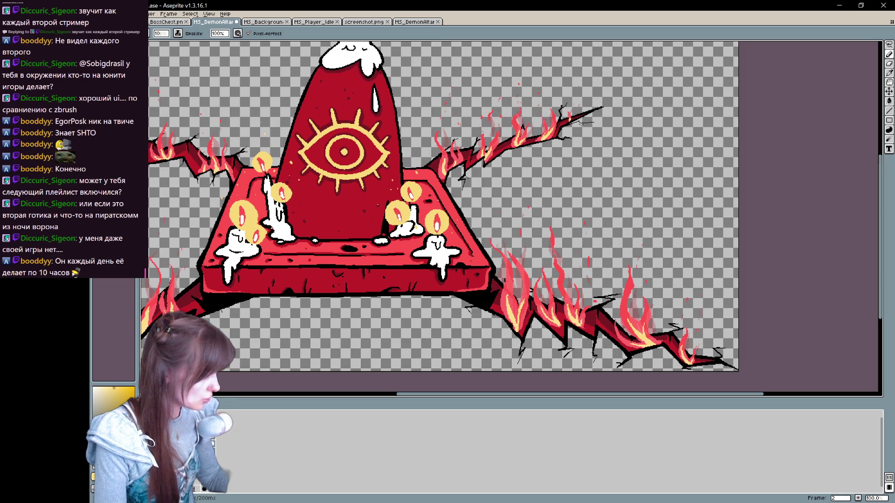
pyautogui.moveTo(605, 181)
pyautogui.mouseDown()
pyautogui.moveTo(671, 150)
pyautogui.moveTo(770, 179)
pyautogui.moveTo(740, 173)
pyautogui.moveTo(695, 214)
pyautogui.moveTo(677, 215)
pyautogui.moveTo(687, 215)
pyautogui.mouseUp()
pyautogui.hotkey('ctrl', 's')
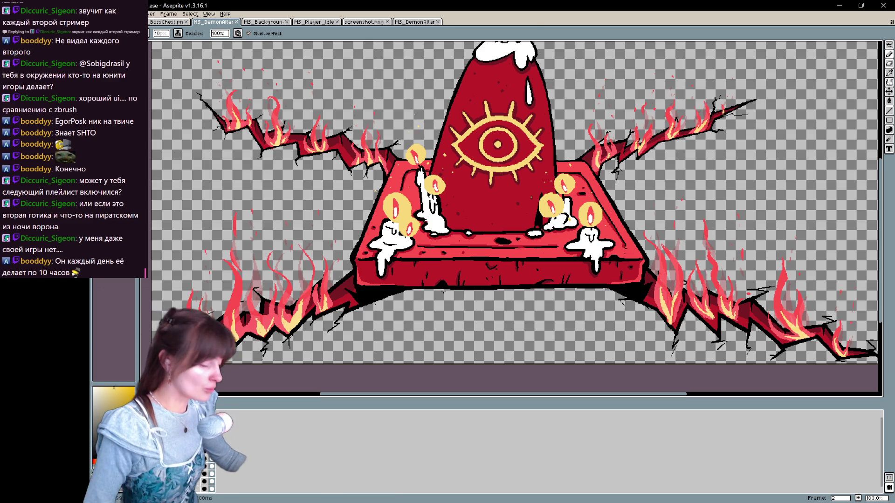
pyautogui.click(95, 14)
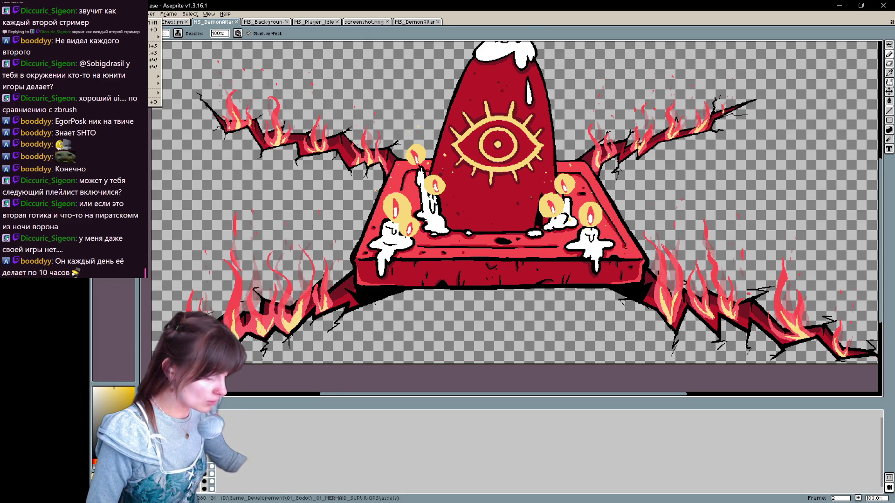
# Step: Open Save As for the altar, then cancel without saving
pyautogui.moveTo(156, 36)
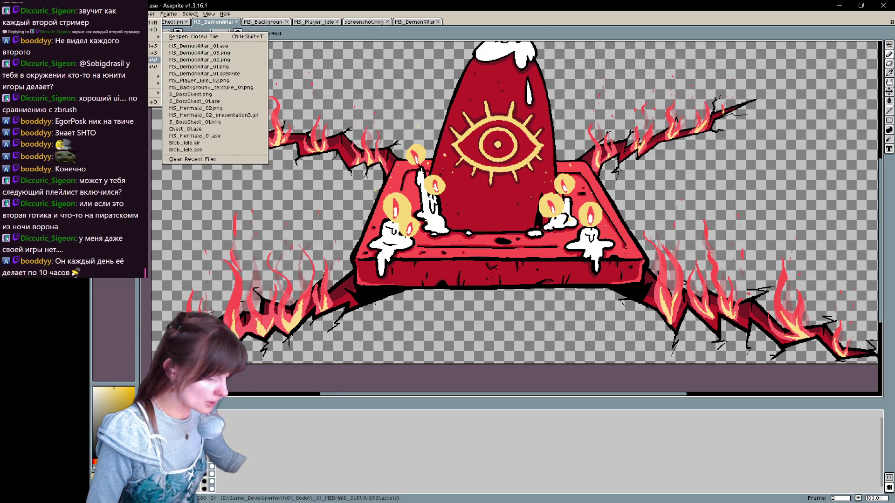
pyautogui.click(116, 52)
pyautogui.scroll(-8, 452, 173)
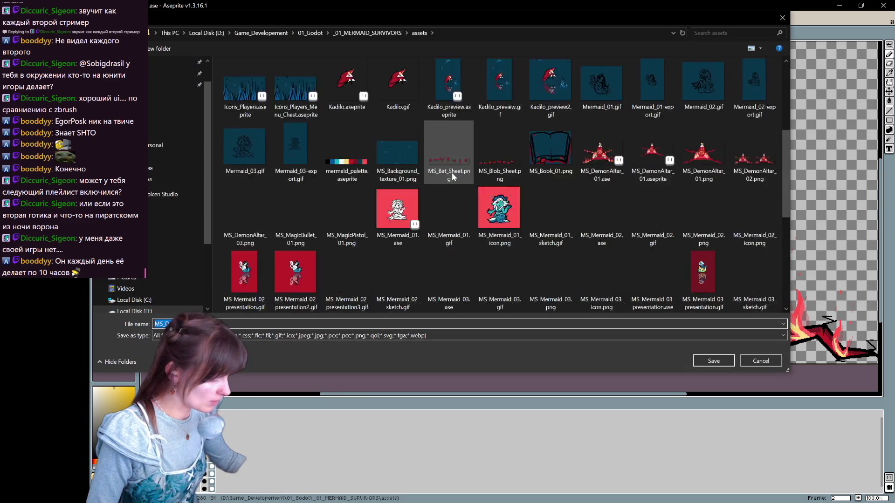
pyautogui.scroll(10, 382, 215)
pyautogui.scroll(-3, 349, 233)
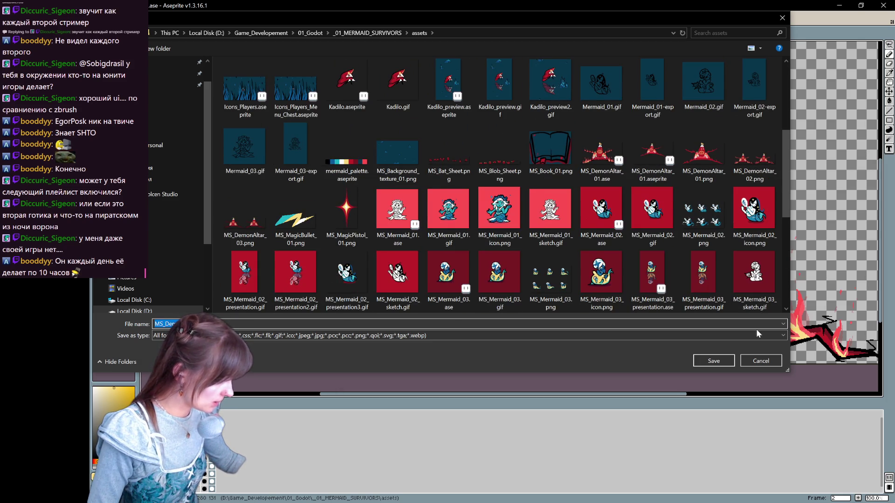
pyautogui.click(760, 361)
# Step: Generate a sprite sheet of the altar's two animation frames
pyautogui.click(94, 13)
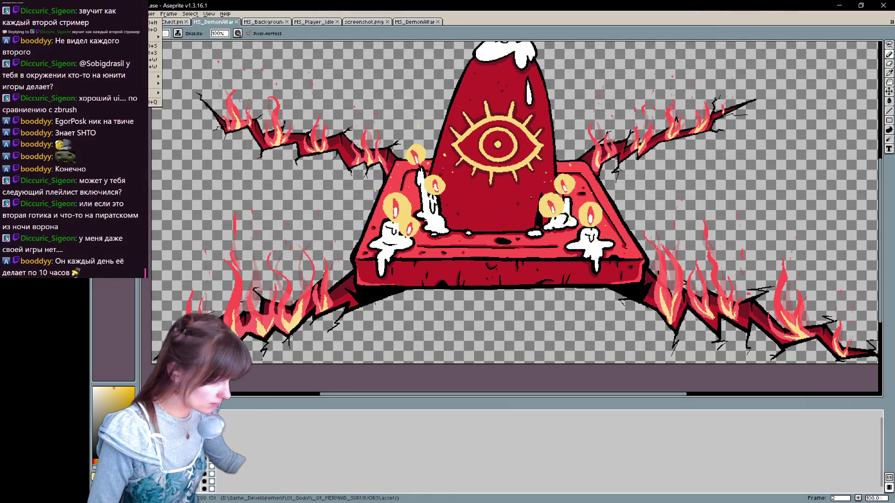
pyautogui.moveTo(156, 76)
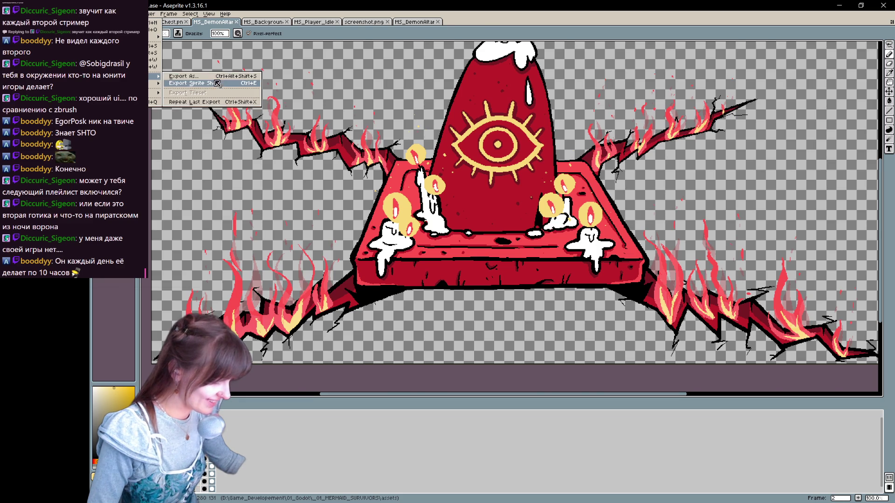
pyautogui.click(218, 84)
pyautogui.click(376, 138)
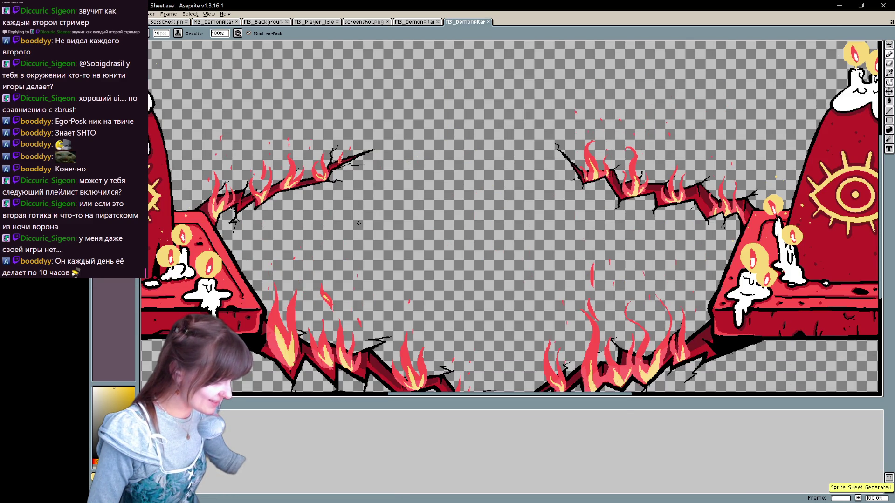
# Step: Save the sheet as png, replacing MS_DemonAltar_02.png
pyautogui.hotkey('ctrl', 's')
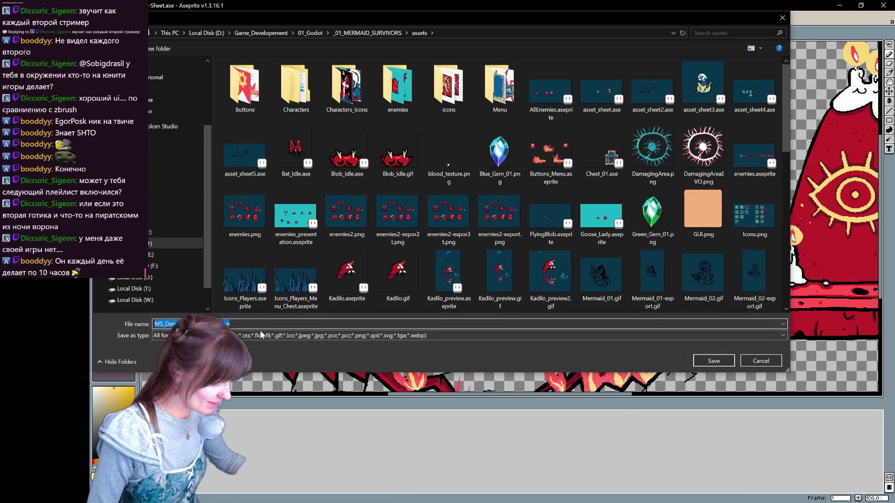
pyautogui.click(261, 335)
pyautogui.click(261, 454)
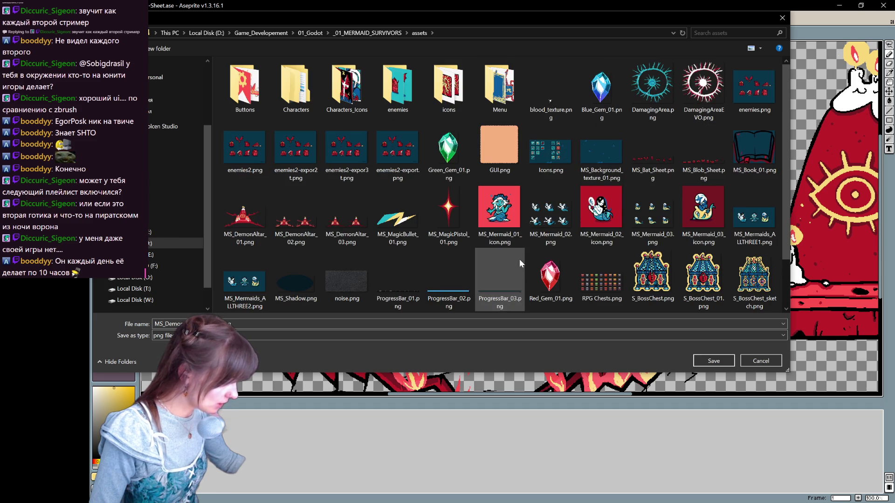
pyautogui.click(296, 214)
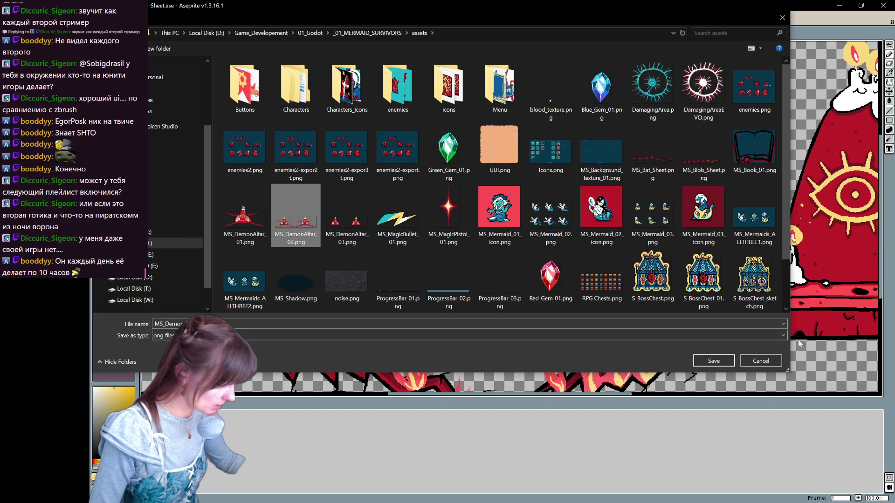
pyautogui.click(721, 362)
pyautogui.click(527, 264)
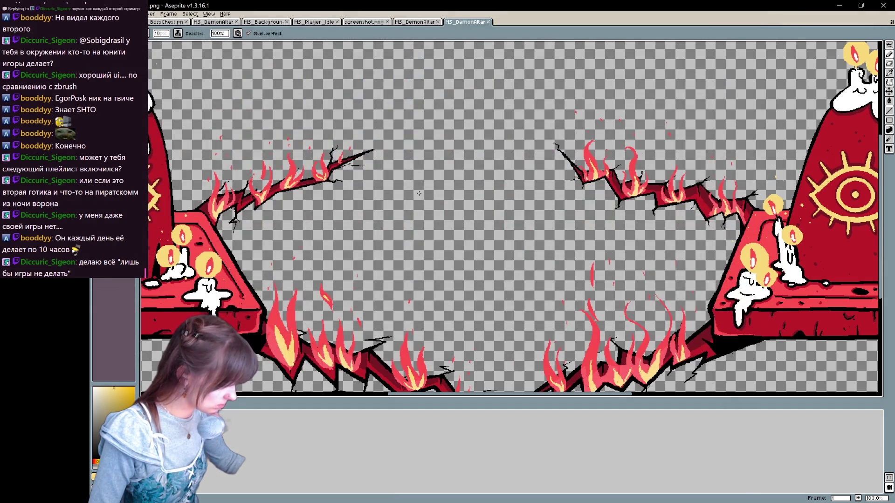
# Step: Pan the sheet to check the left altar, then switch to the Godot editor
pyautogui.press('space')
pyautogui.moveTo(554, 193)
pyautogui.mouseDown()
pyautogui.moveTo(798, 155)
pyautogui.moveTo(818, 108)
pyautogui.moveTo(768, 220)
pyautogui.moveTo(876, 252)
pyautogui.moveTo(857, 210)
pyautogui.moveTo(699, 172)
pyautogui.moveTo(583, 224)
pyautogui.moveTo(649, 215)
pyautogui.moveTo(877, 233)
pyautogui.moveTo(876, 165)
pyautogui.moveTo(403, 169)
pyautogui.moveTo(467, 179)
pyautogui.moveTo(627, 169)
pyautogui.moveTo(607, 164)
pyautogui.mouseUp()
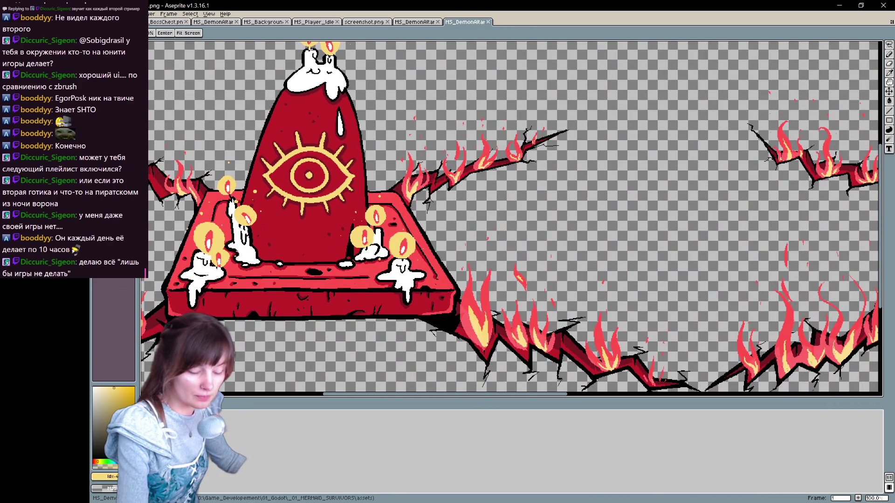
pyautogui.hotkey('alt', 'Tab')
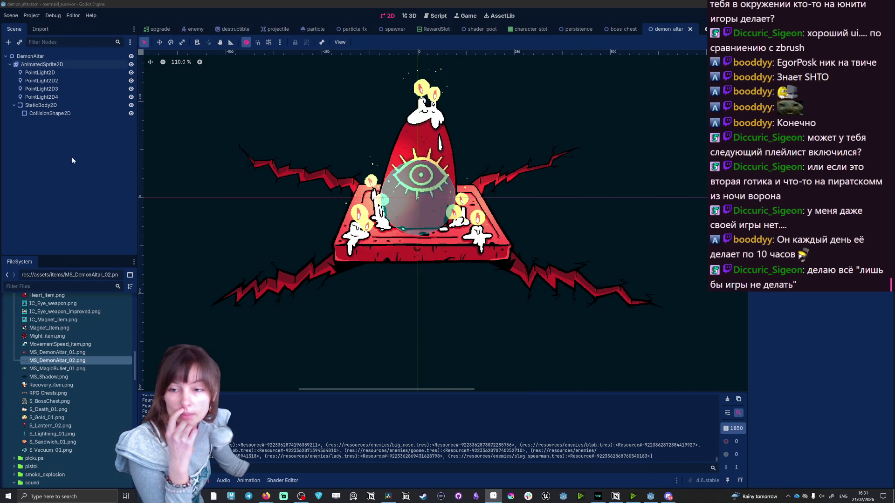
# Step: Check AnimatedSprite2D's frames and MS_DemonAltar_03.png, then select StaticBody2D's CollisionShape2D
pyautogui.click(42, 65)
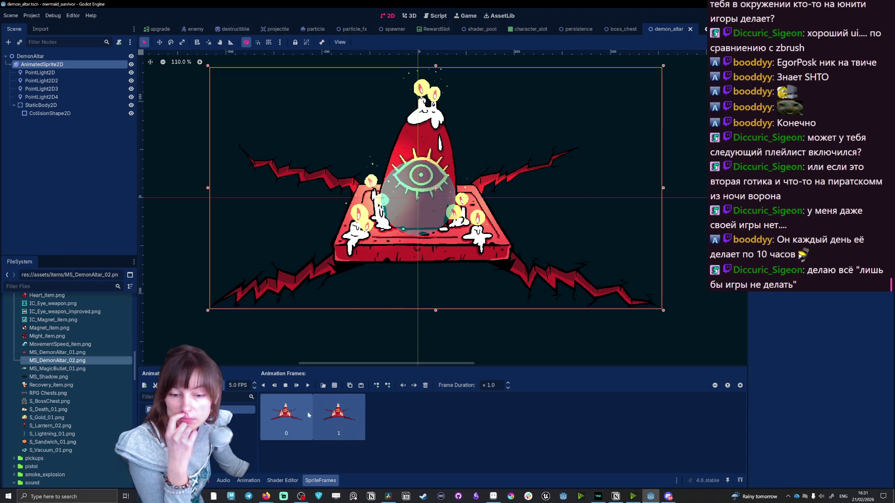
pyautogui.click(323, 385)
pyautogui.click(513, 366)
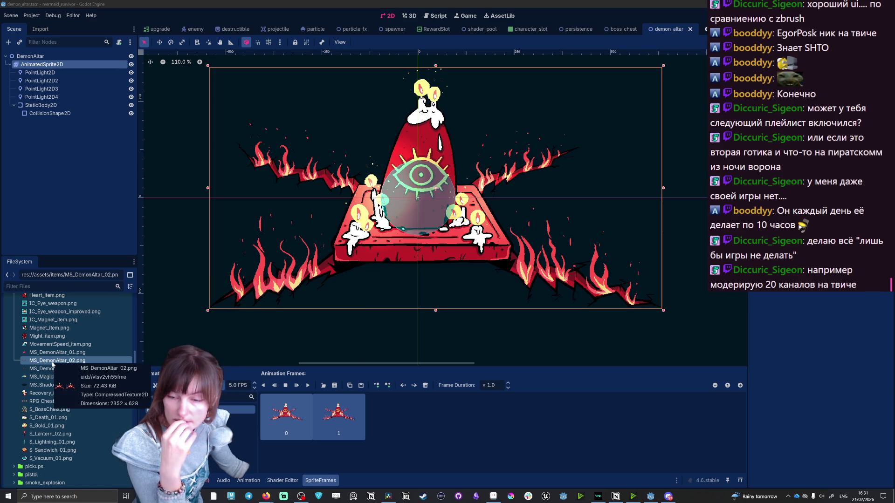
pyautogui.click(55, 369)
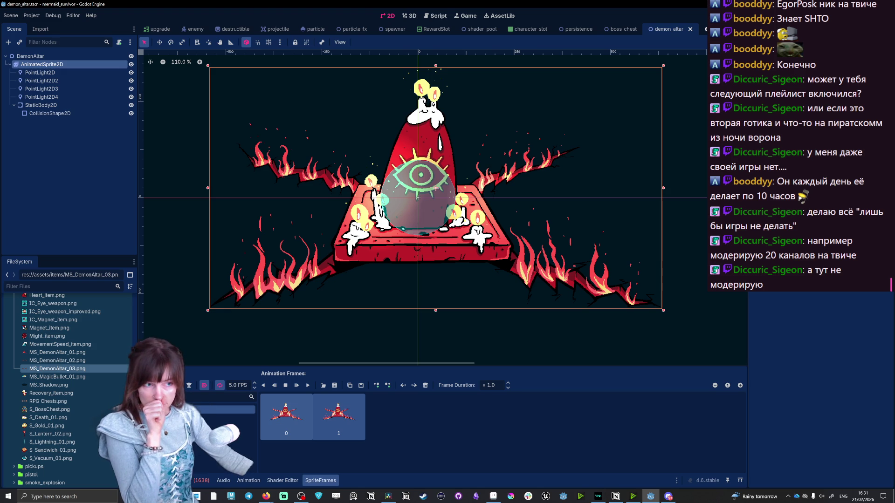
pyautogui.click(44, 132)
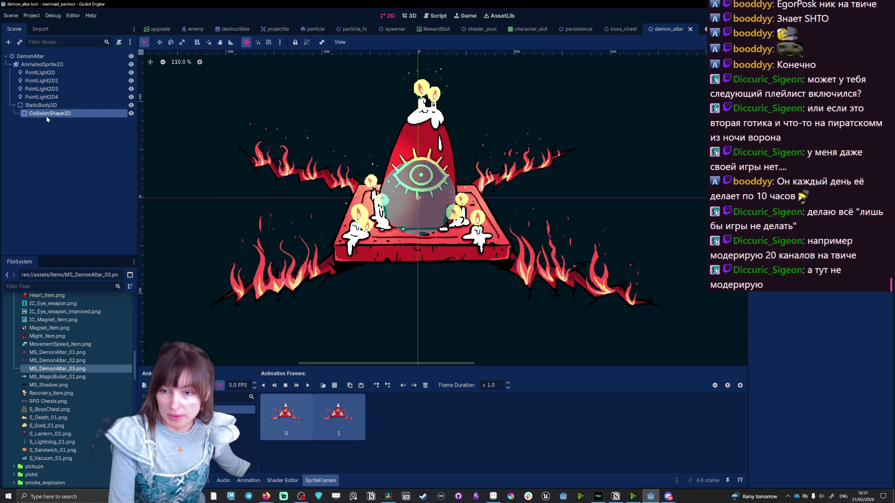
pyautogui.click(43, 105)
pyautogui.click(46, 112)
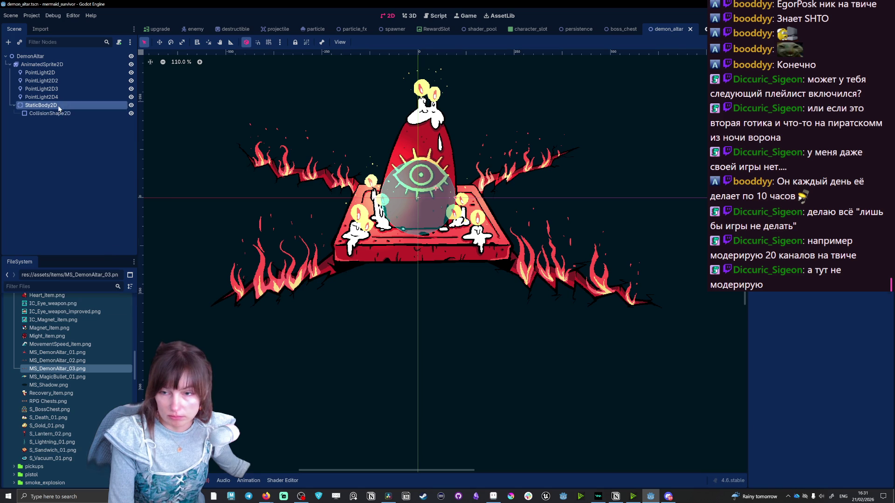
# Step: Add a CollisionShape2D child under StaticBody2D and dismiss its missing-shape warning
pyautogui.rightClick(58, 105)
pyautogui.click(102, 125)
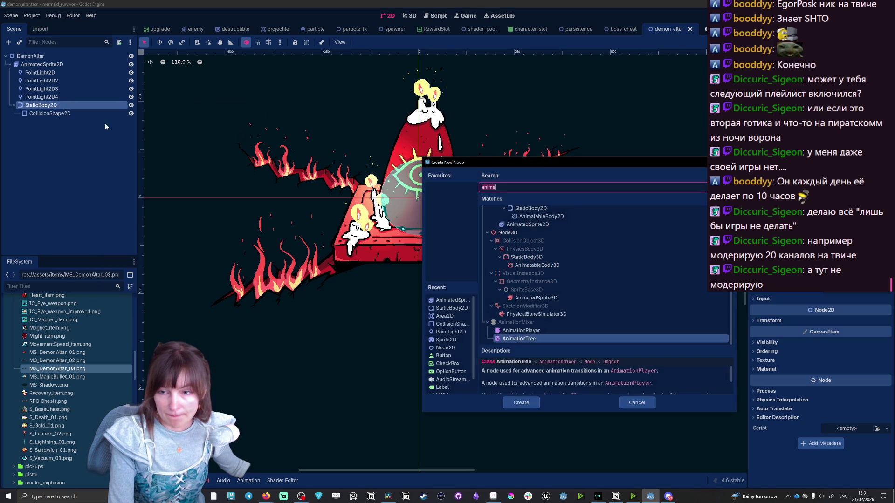
pyautogui.write('col')
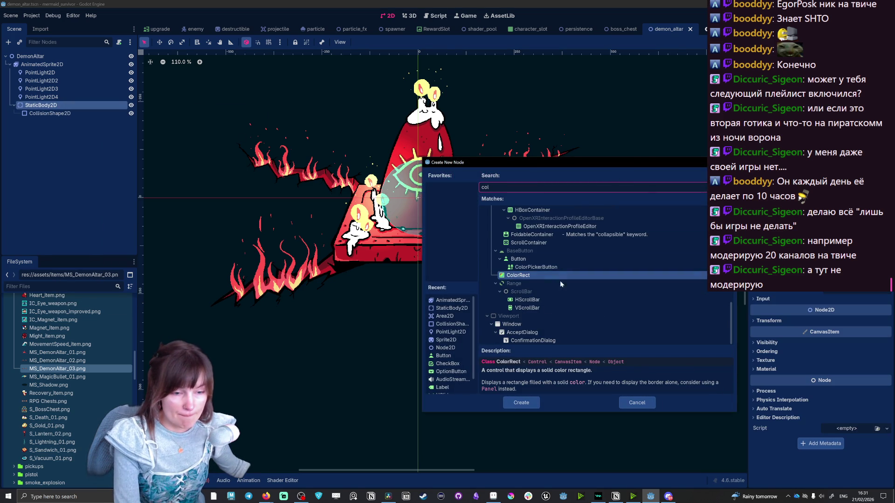
pyautogui.write('l')
pyautogui.click(548, 247)
pyautogui.click(529, 400)
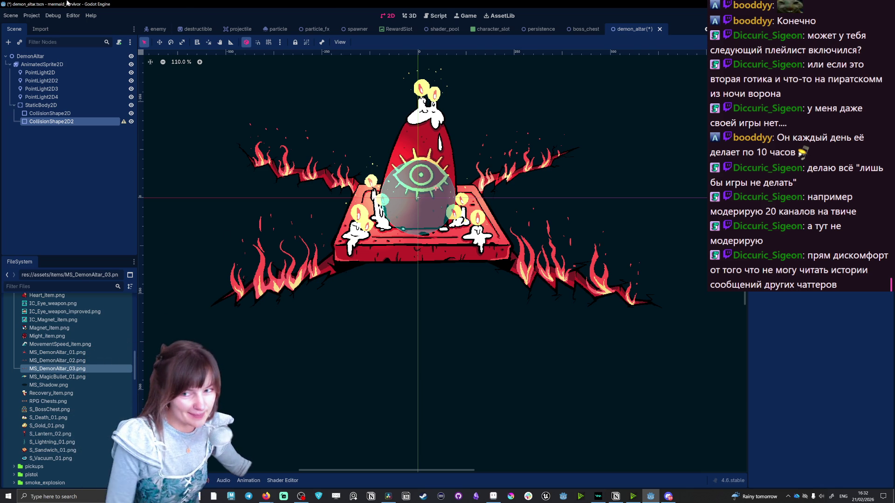
pyautogui.click(122, 124)
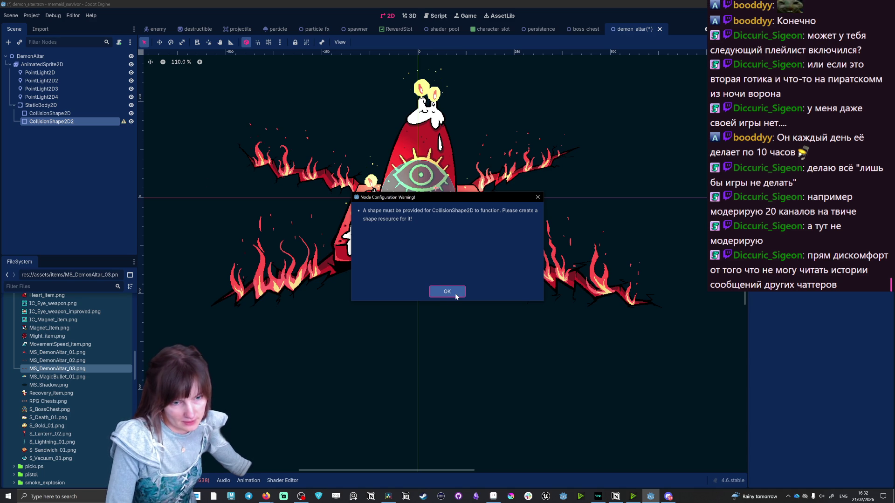
pyautogui.click(456, 294)
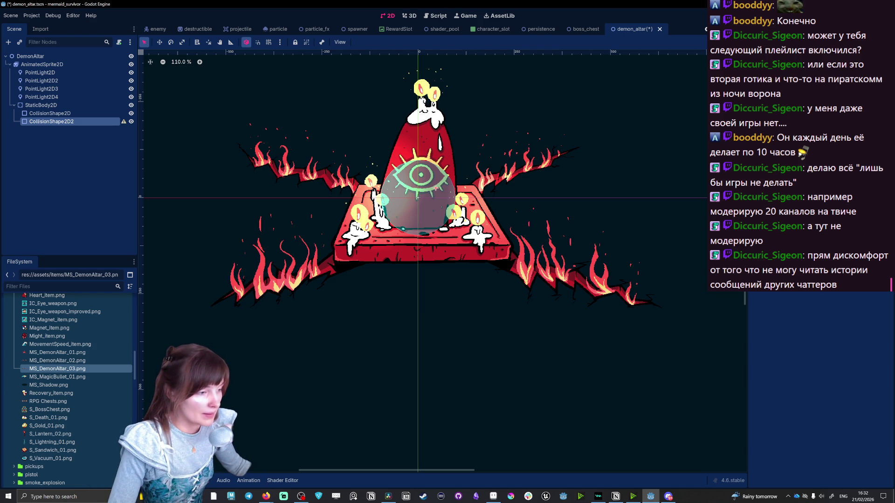
pyautogui.hotkey('alt', 'Tab')
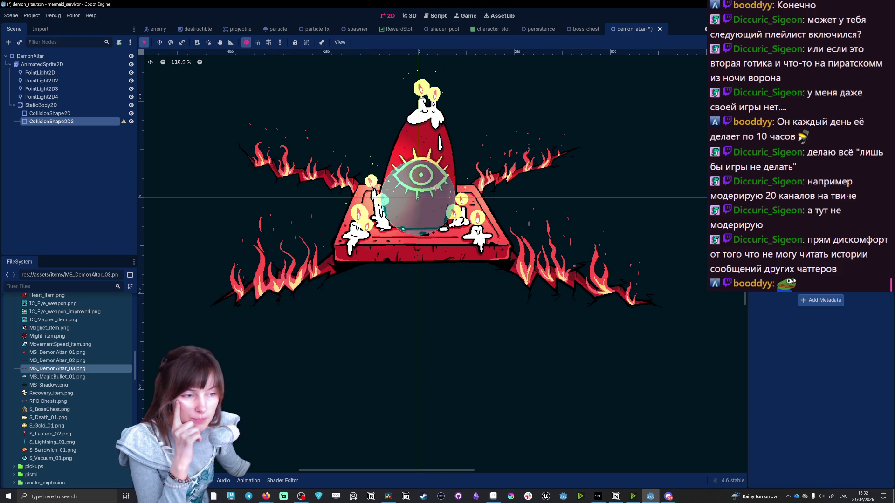
pyautogui.moveTo(225, 299)
pyautogui.mouseDown()
pyautogui.moveTo(168, 278)
pyautogui.moveTo(181, 324)
pyautogui.moveTo(329, 266)
pyautogui.mouseUp()
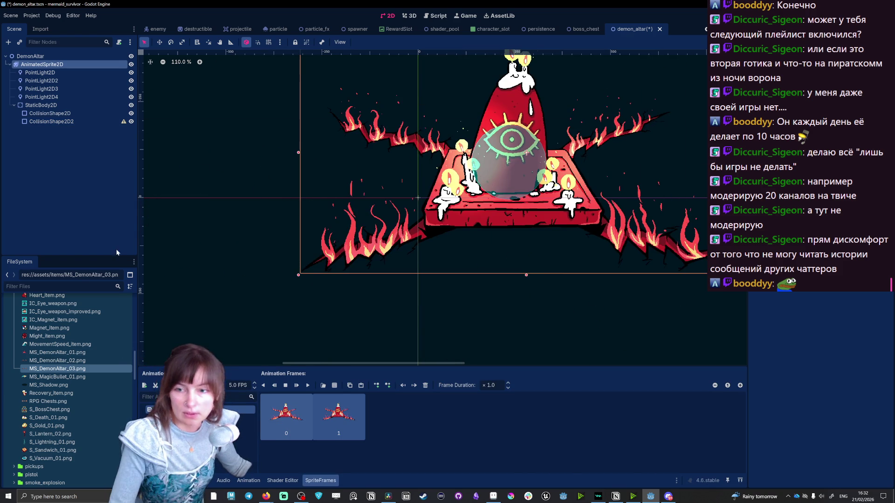
# Step: Undo the stray sprite move, then select CollisionShape2D2 and nudge it down-left
pyautogui.hotkey('ctrl', 'z')
pyautogui.click(52, 121)
pyautogui.press('w')
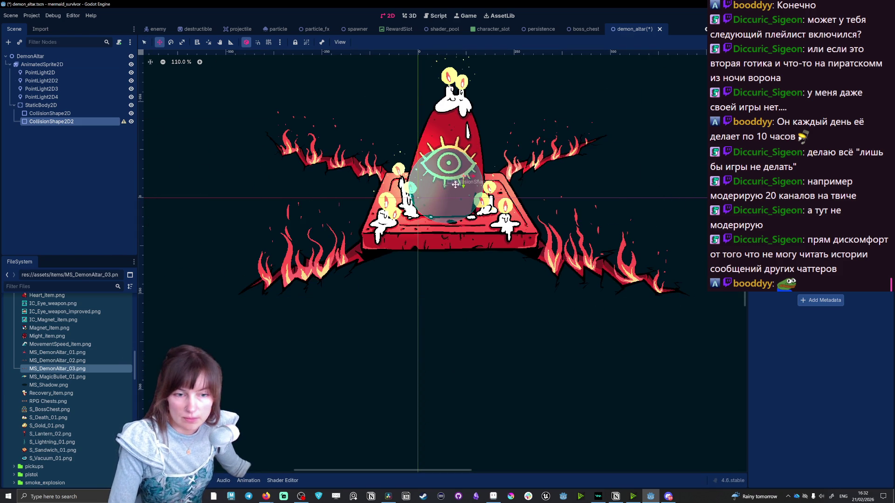
pyautogui.moveTo(255, 285); pyautogui.dragTo(242, 290)
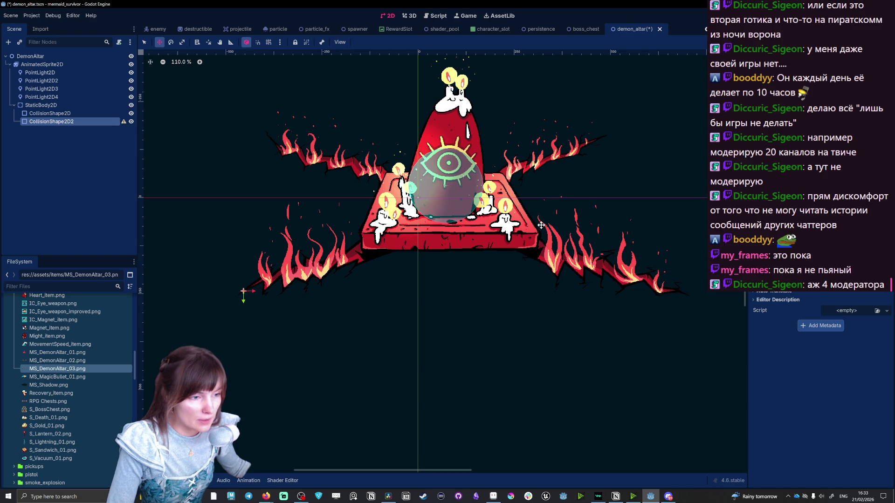
pyautogui.scroll(5, 236, 293)
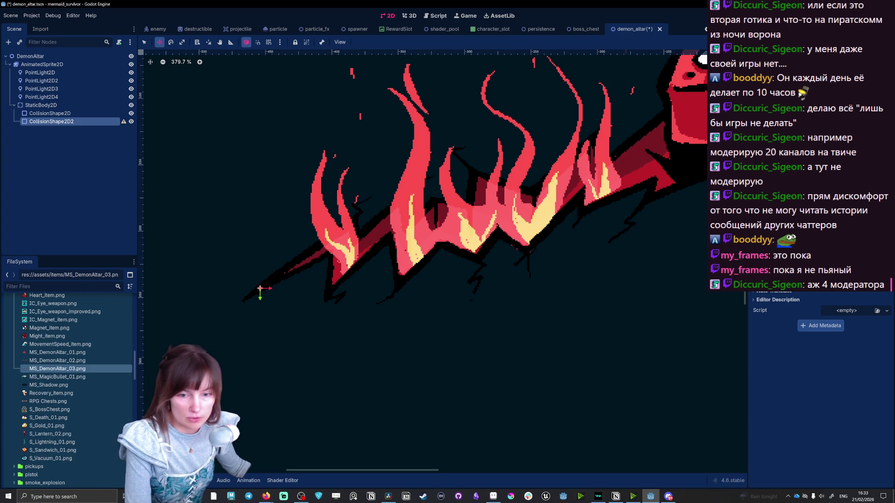
pyautogui.scroll(-5, 586, 241)
pyautogui.scroll(3, 586, 241)
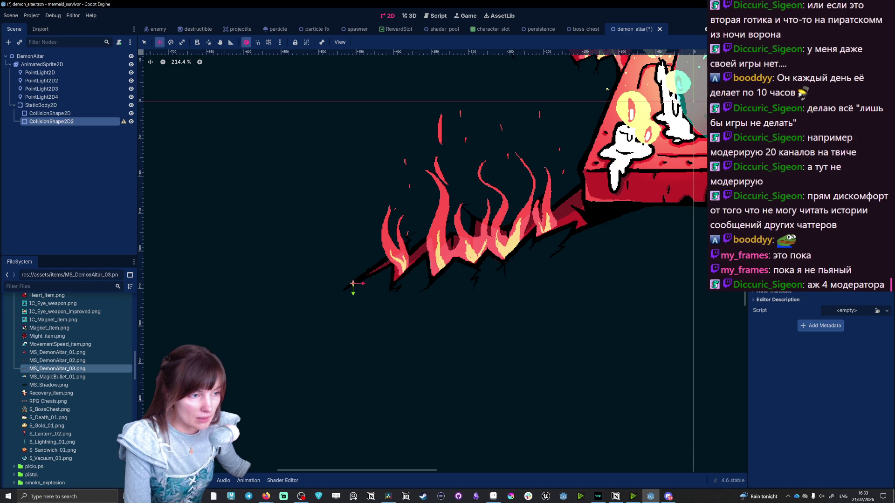
pyautogui.scroll(-1, 821, 350)
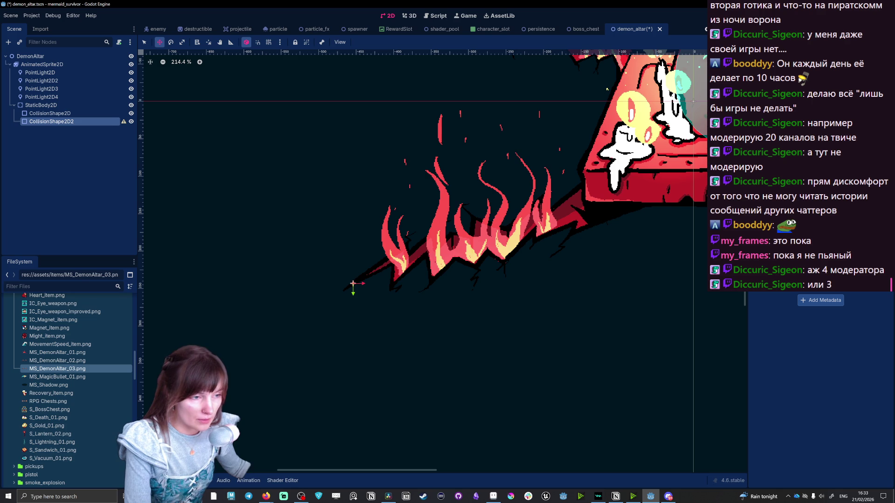
pyautogui.scroll(1, 820, 350)
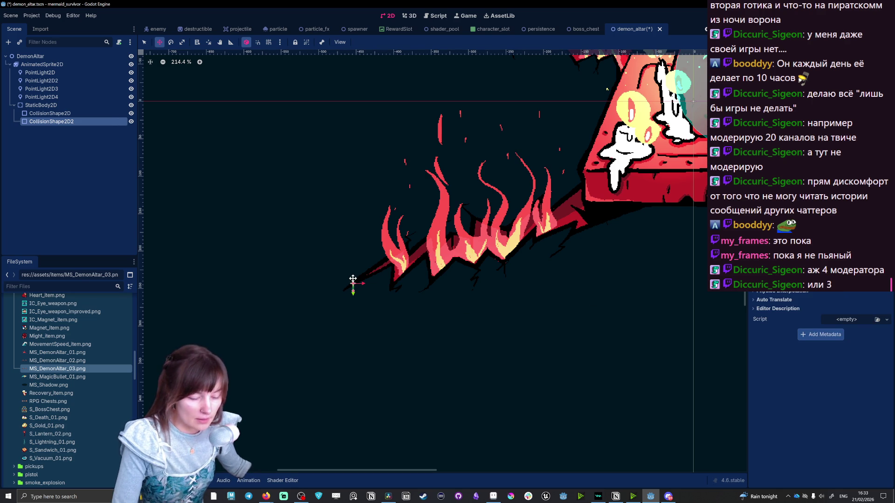
# Step: Drag CollisionShape2D2's endpoints so the segment runs along the lower-left crack
pyautogui.click(145, 43)
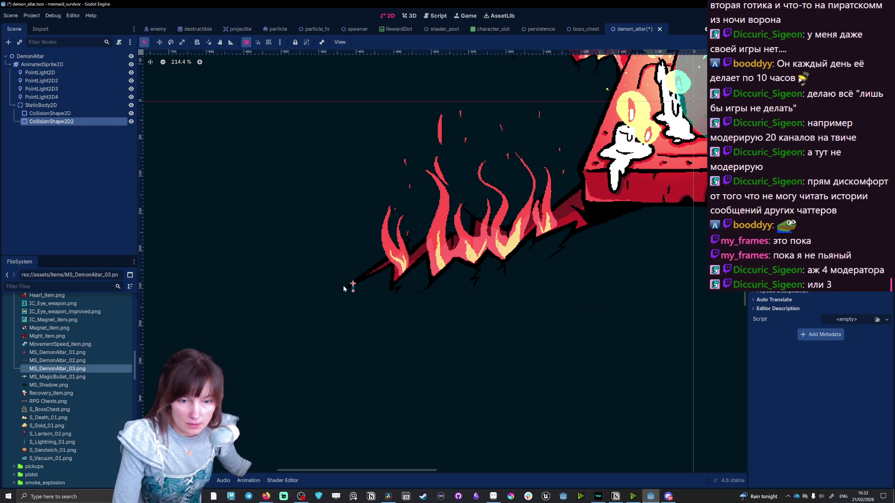
pyautogui.moveTo(353, 284)
pyautogui.mouseDown()
pyautogui.moveTo(350, 356)
pyautogui.moveTo(237, 374)
pyautogui.moveTo(237, 343)
pyautogui.moveTo(263, 326)
pyautogui.mouseUp()
pyautogui.moveTo(360, 271)
pyautogui.mouseDown()
pyautogui.moveTo(471, 266)
pyautogui.moveTo(262, 272)
pyautogui.moveTo(256, 296)
pyautogui.mouseUp()
pyautogui.rightClick(256, 323)
pyautogui.click(282, 317)
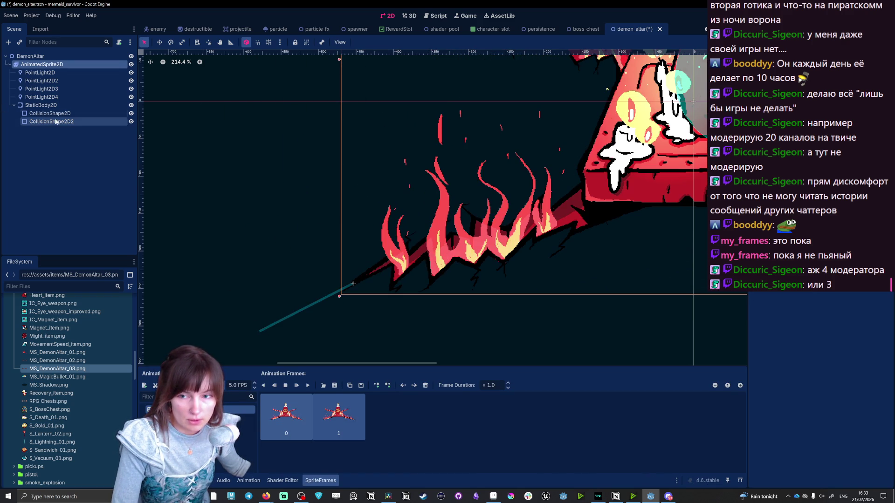
pyautogui.moveTo(353, 283)
pyautogui.mouseDown()
pyautogui.moveTo(563, 220)
pyautogui.moveTo(598, 190)
pyautogui.mouseUp()
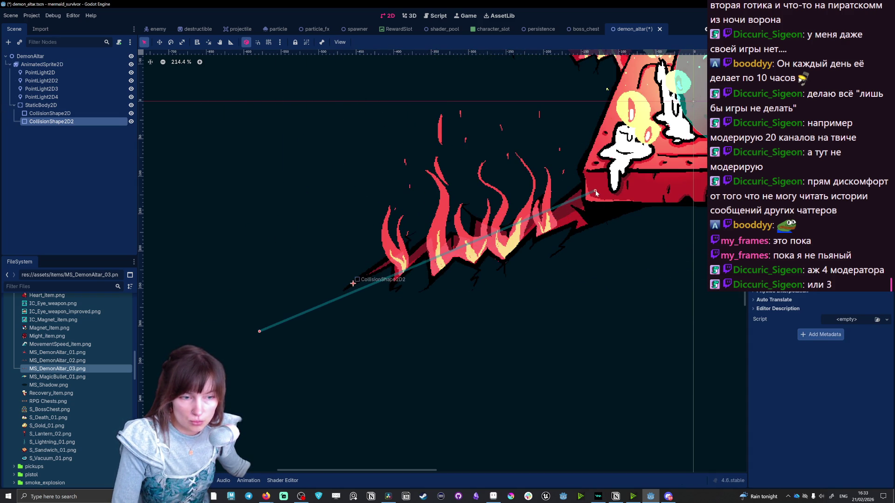
pyautogui.moveTo(260, 334)
pyautogui.mouseDown()
pyautogui.moveTo(344, 296)
pyautogui.moveTo(349, 286)
pyautogui.mouseUp()
# Step: Fine-tune the segment's upper-right end and save demon_altar.tscn
pyautogui.scroll(-3, 660, 298)
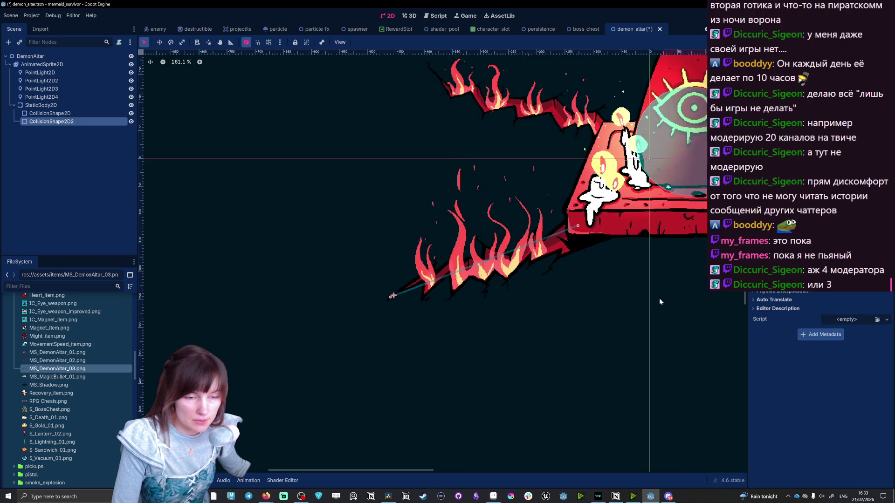
pyautogui.scroll(4, 661, 303)
pyautogui.moveTo(534, 185); pyautogui.dragTo(515, 200)
pyautogui.scroll(-6, 560, 231)
pyautogui.scroll(-2, 665, 223)
pyautogui.scroll(4, 666, 224)
pyautogui.scroll(2, 666, 224)
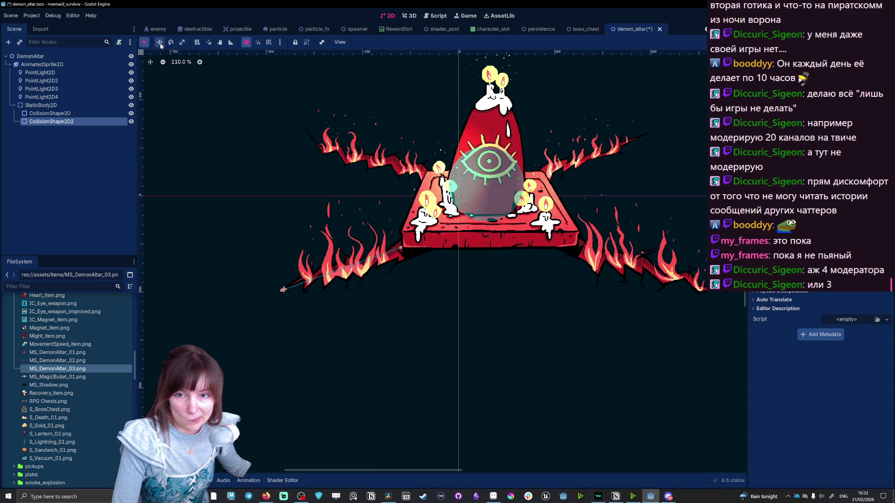
pyautogui.hotkey('ctrl', 's')
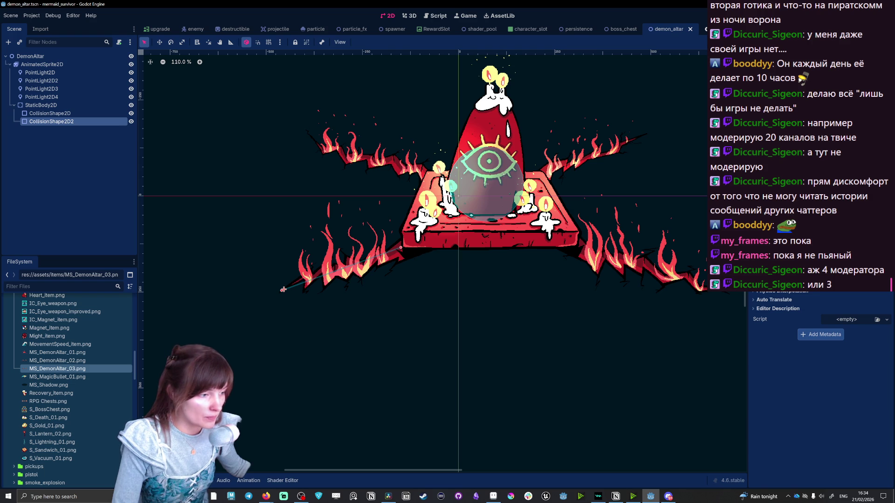
# Step: Run the game with F5 and start a run in the altar level
pyautogui.press('F5')
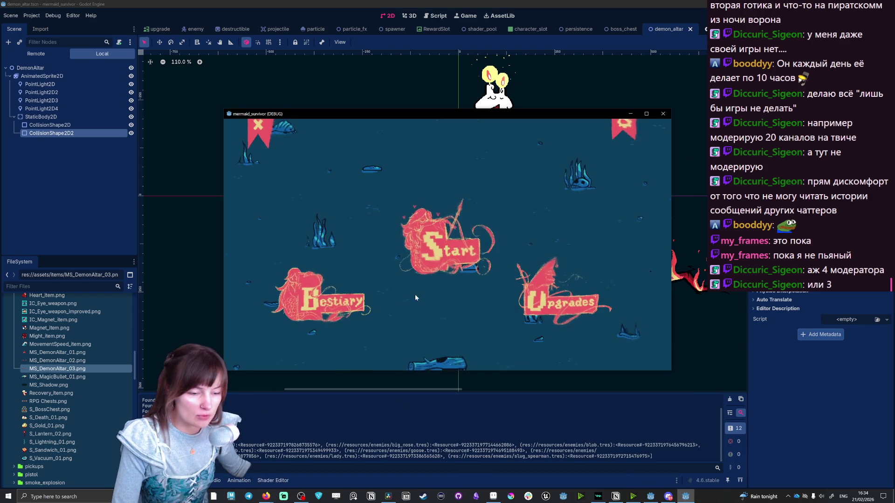
pyautogui.click(621, 130)
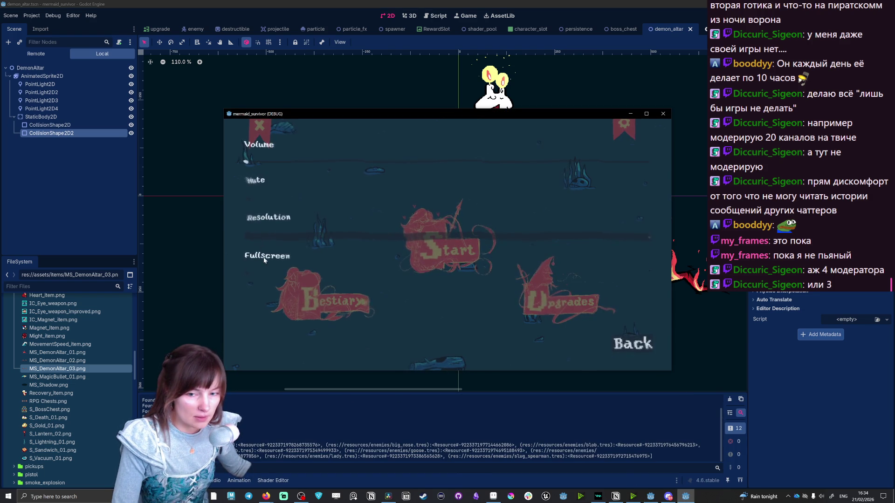
pyautogui.press('Escape')
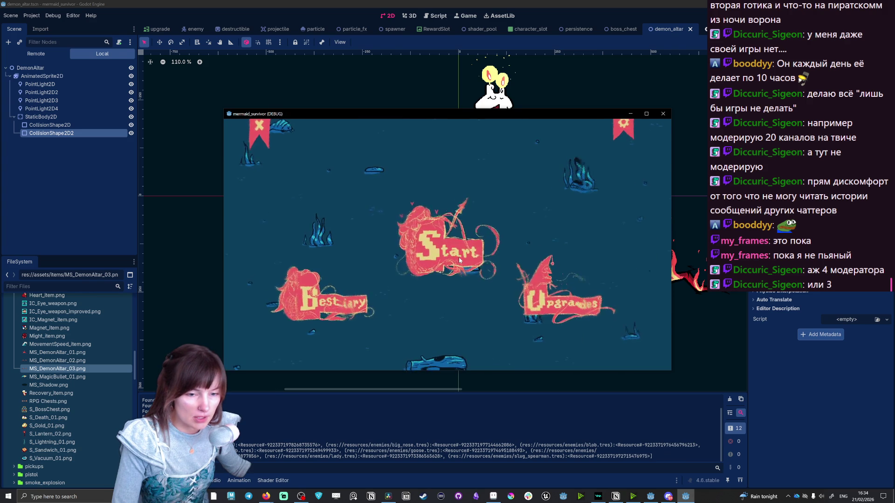
pyautogui.click(459, 259)
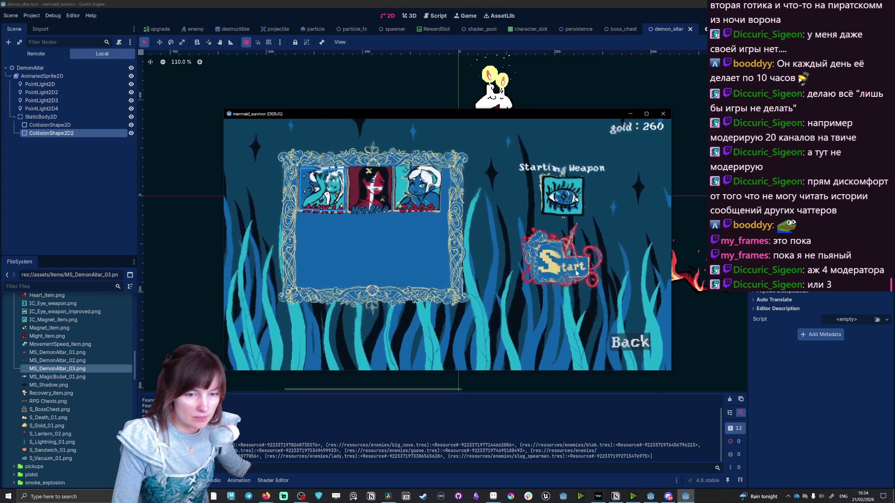
pyautogui.click(576, 274)
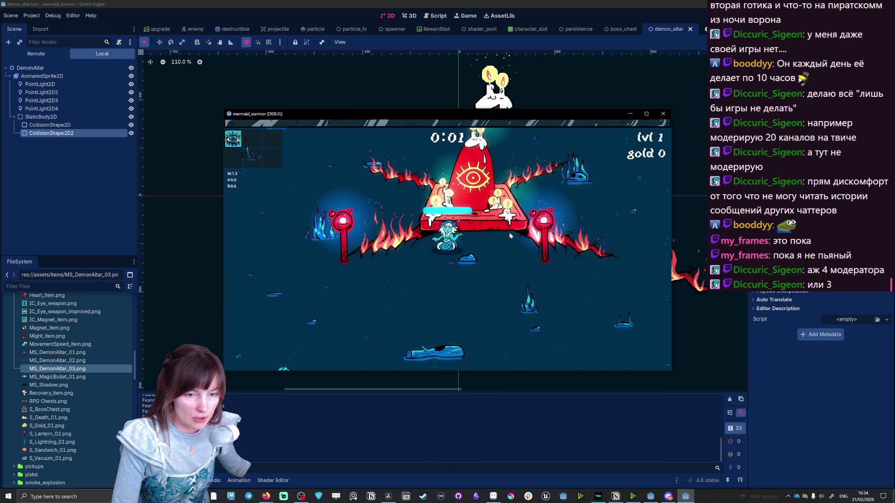
# Step: Walk the mermaid against the altar and across the crack, then take the attack range upgrade
pyautogui.press('d')
pyautogui.press('w')
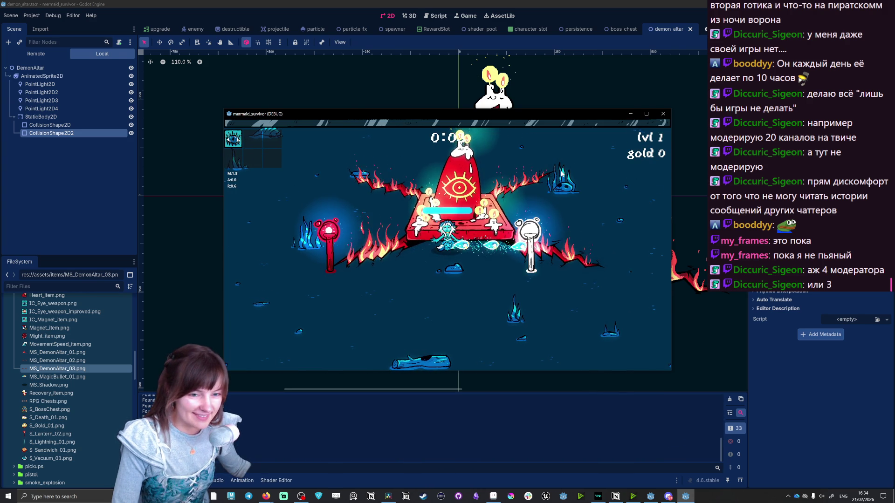
pyautogui.press('a')
pyautogui.press('s')
pyautogui.press('d')
pyautogui.press('w')
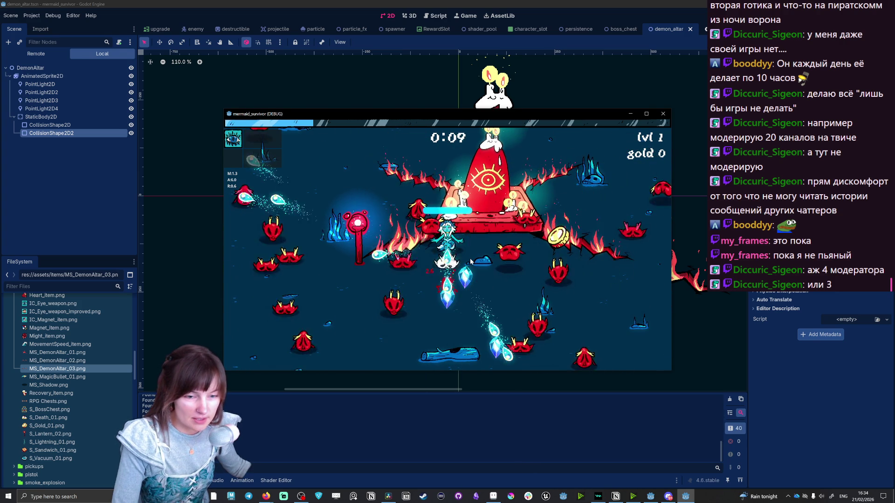
pyautogui.press('t')
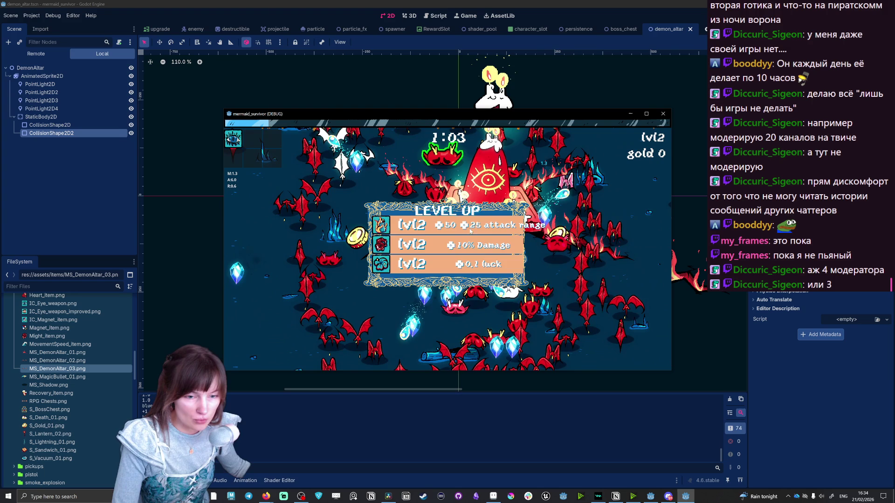
pyautogui.click(470, 230)
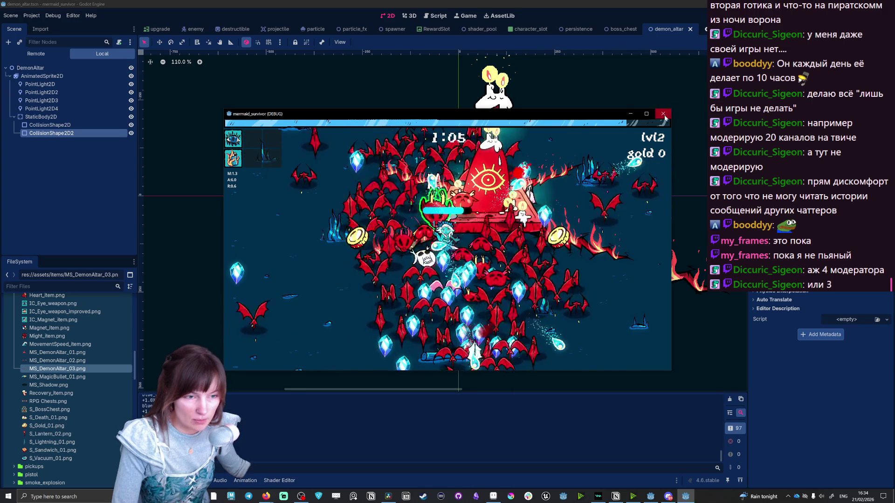
# Step: Close the game, shorten the second collision line slightly, and rerun with F5
pyautogui.click(664, 116)
pyautogui.moveTo(402, 248); pyautogui.dragTo(342, 273)
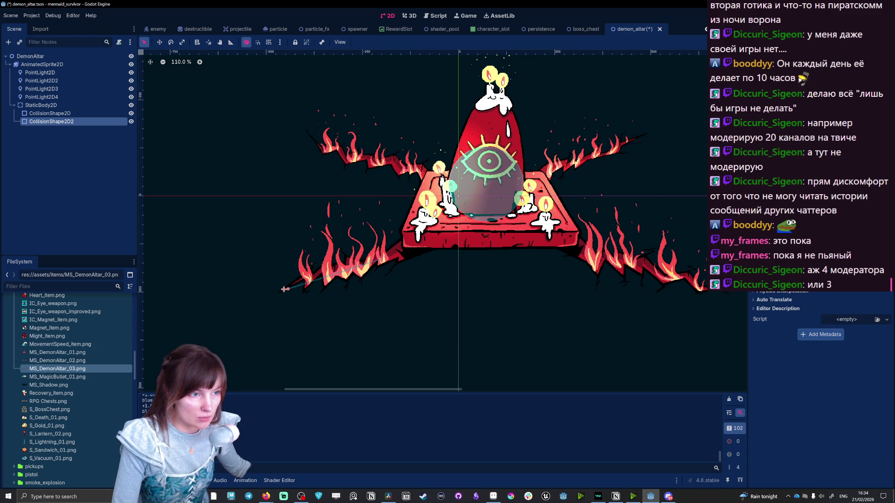
pyautogui.press('F5')
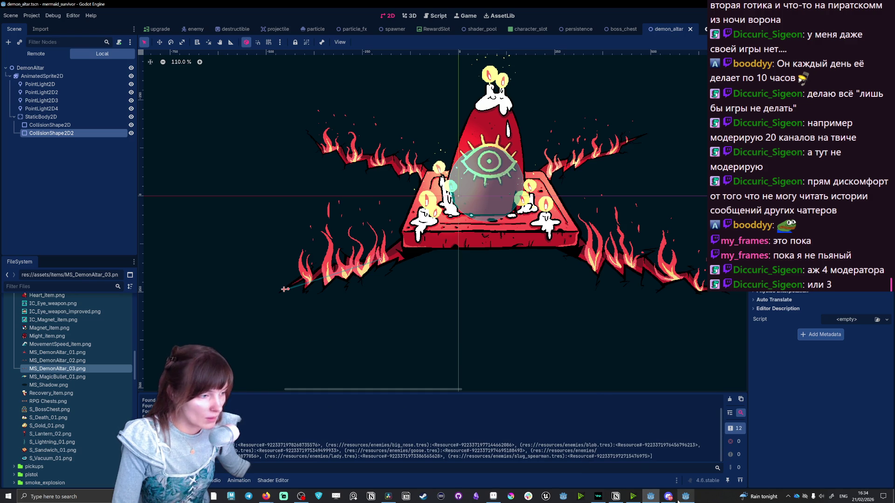
# Step: Start a new altar-level run and walk the mermaid along the crack to test collision
pyautogui.moveTo(678, 501)
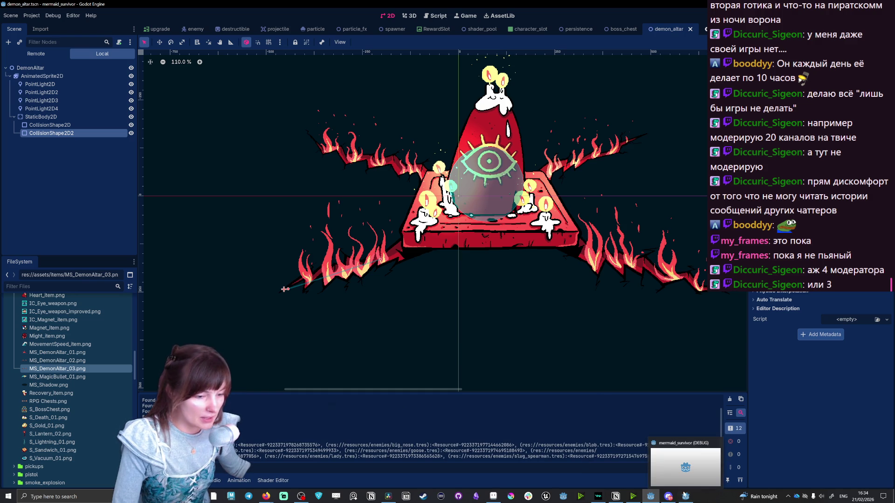
pyautogui.click(679, 501)
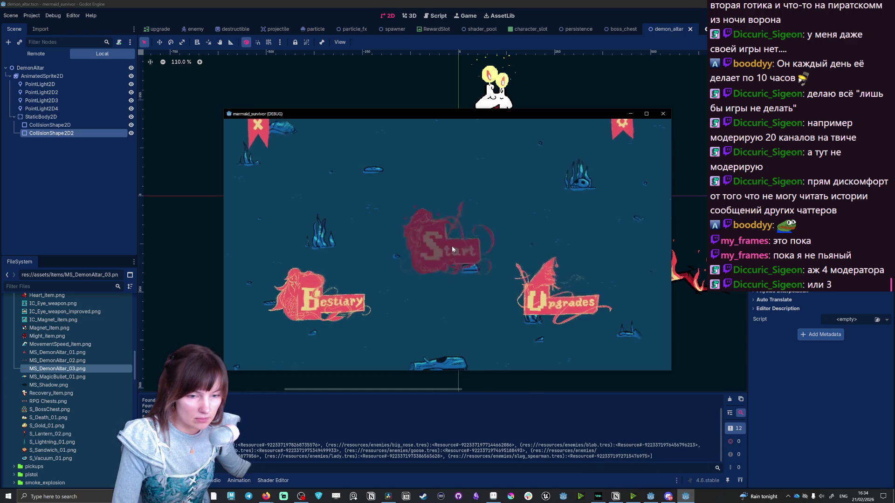
pyautogui.click(452, 245)
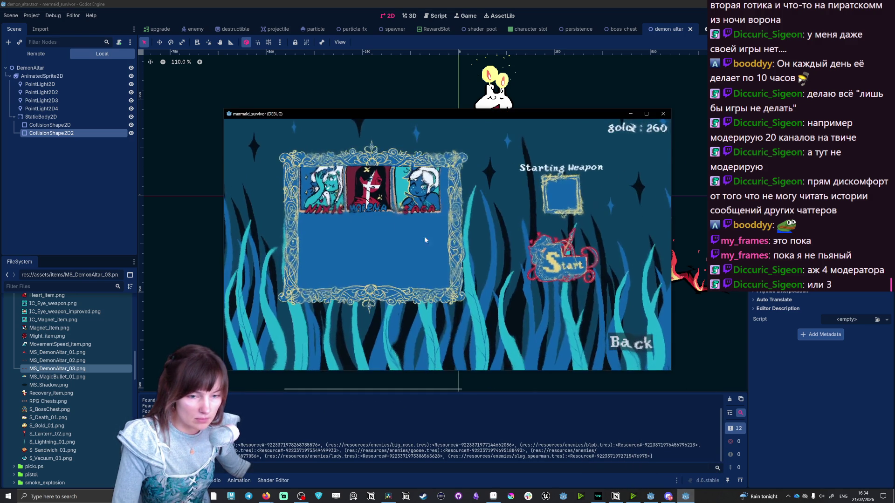
pyautogui.click(559, 259)
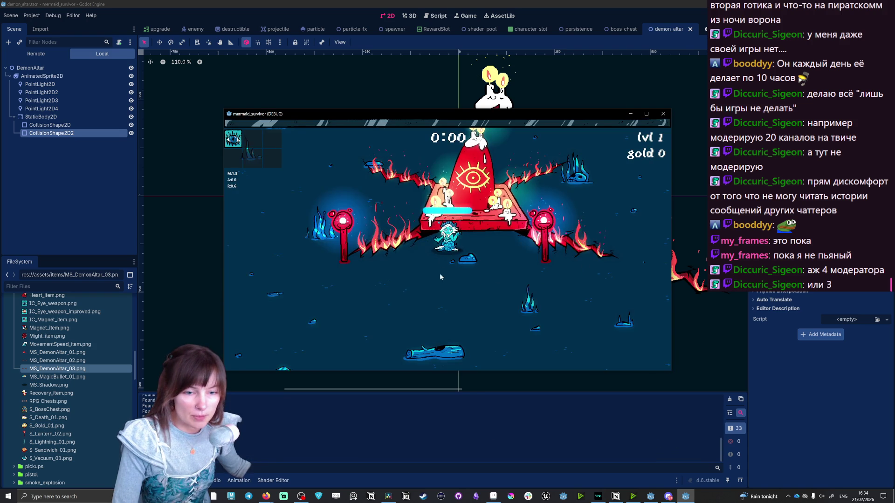
pyautogui.press('w')
pyautogui.press('a')
pyautogui.press('s')
pyautogui.press('d')
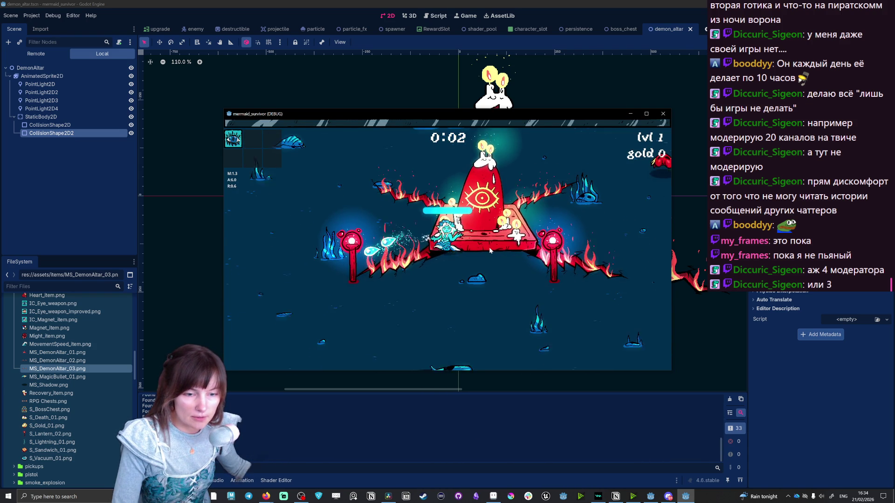